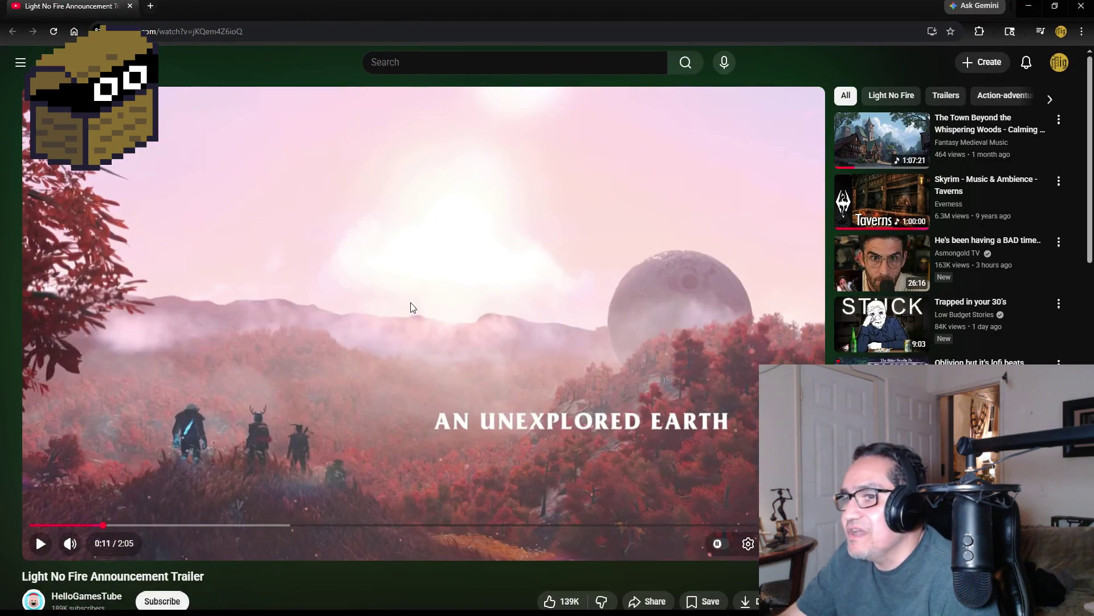
# Play the Unity-rendered game trailer on YouTube in full screen
pyautogui.click(410, 308)
pyautogui.press('f')
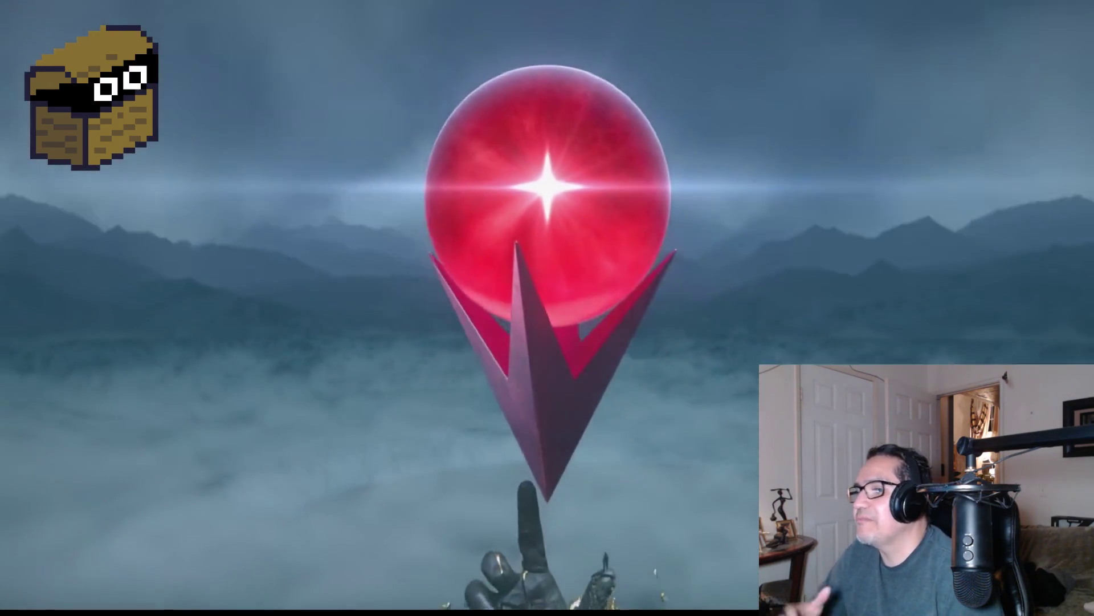
# Pause the Light No Fire trailer, exit full screen, and return to the Unity editor
pyautogui.moveTo(712, 326)
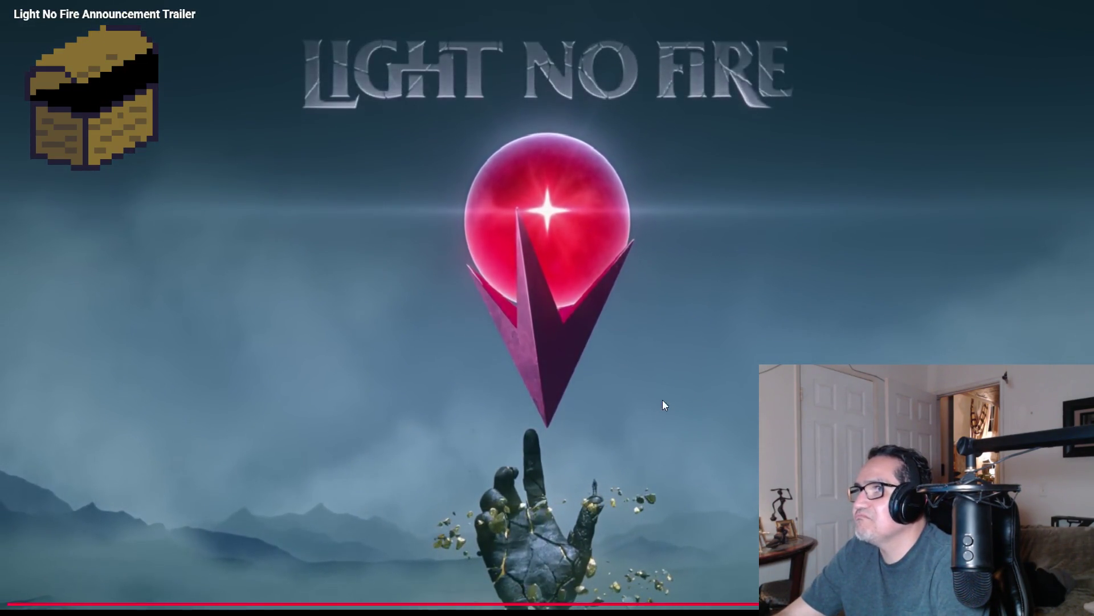
pyautogui.click(689, 340)
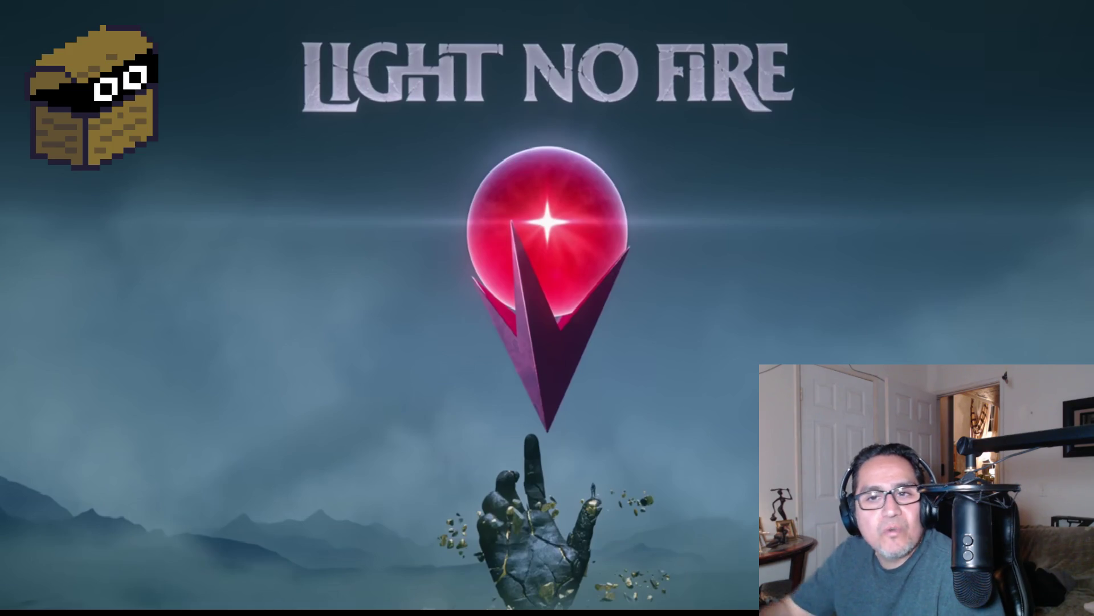
pyautogui.moveTo(714, 354)
pyautogui.press('Escape')
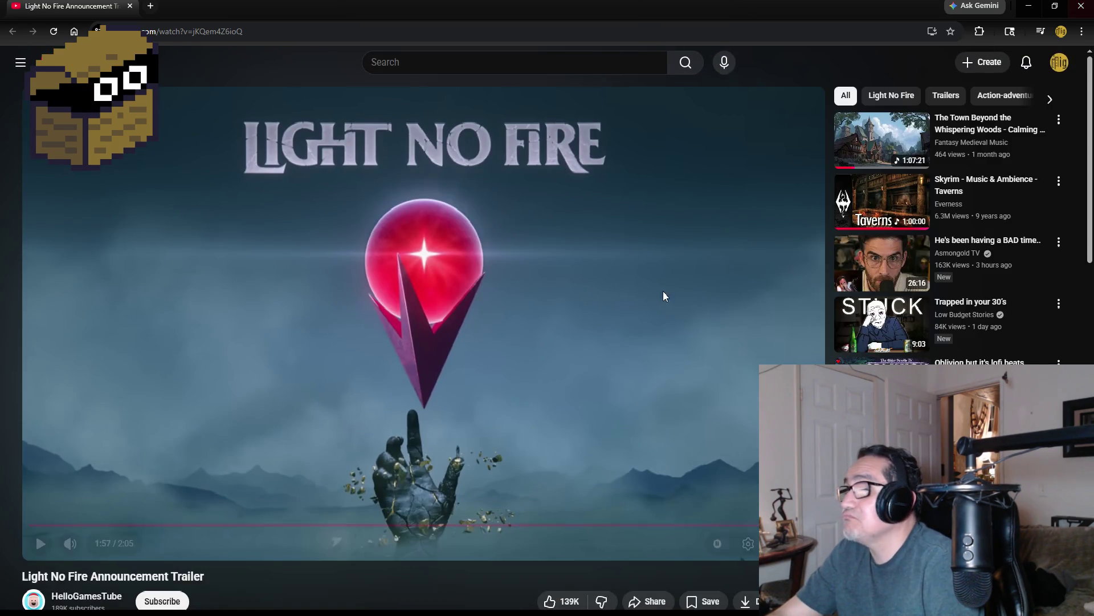
pyautogui.scroll(-2, 569, 504)
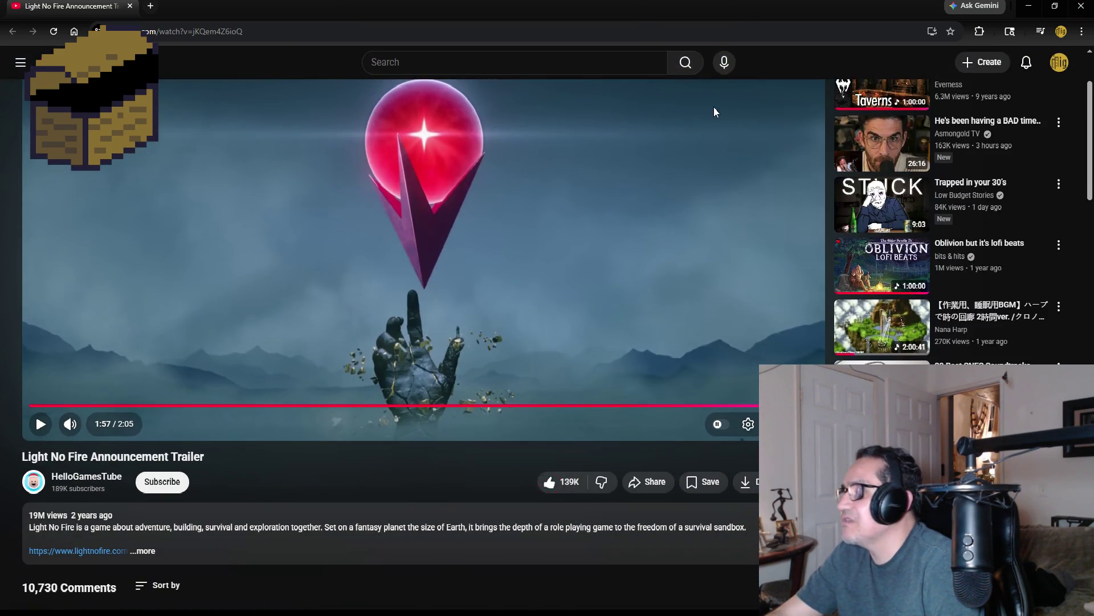
pyautogui.scroll(3, 715, 105)
pyautogui.hotkey('alt', 'Tab')
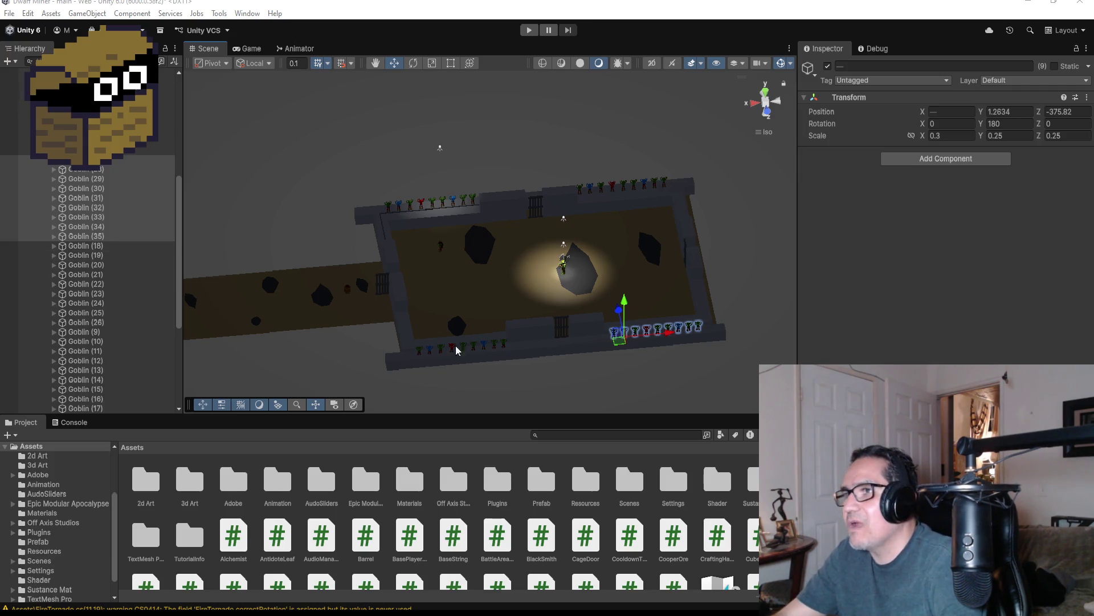
# Orbit around the dungeon, collapse BossArea in the Hierarchy, and switch to Visual Studio
pyautogui.moveTo(622, 342)
pyautogui.mouseDown()
pyautogui.moveTo(621, 299)
pyautogui.moveTo(503, 282)
pyautogui.moveTo(696, 209)
pyautogui.moveTo(693, 250)
pyautogui.mouseUp()
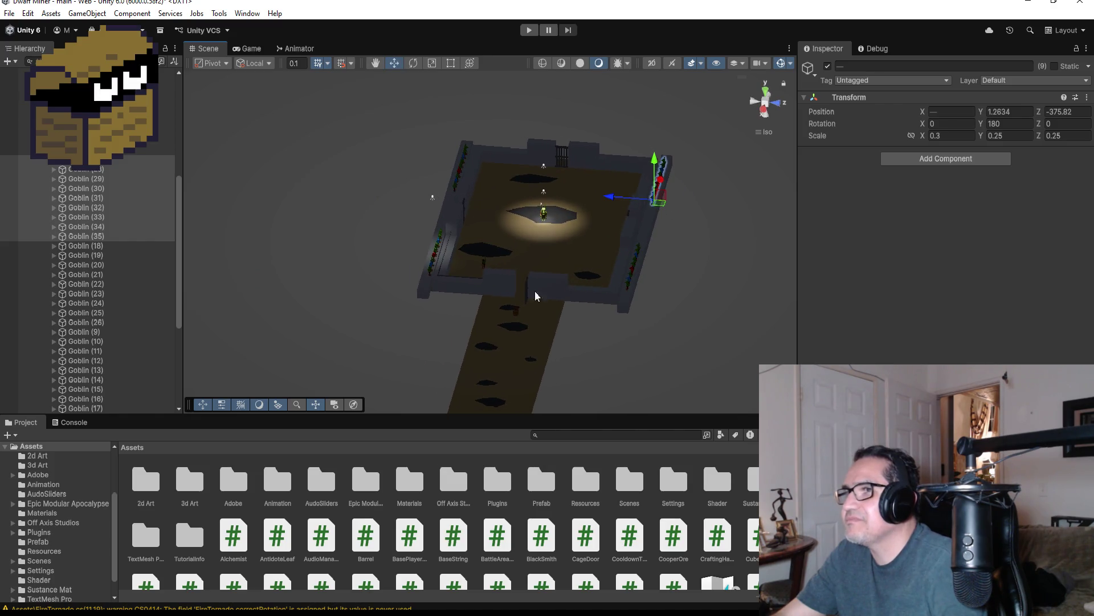
pyautogui.scroll(10, 57, 228)
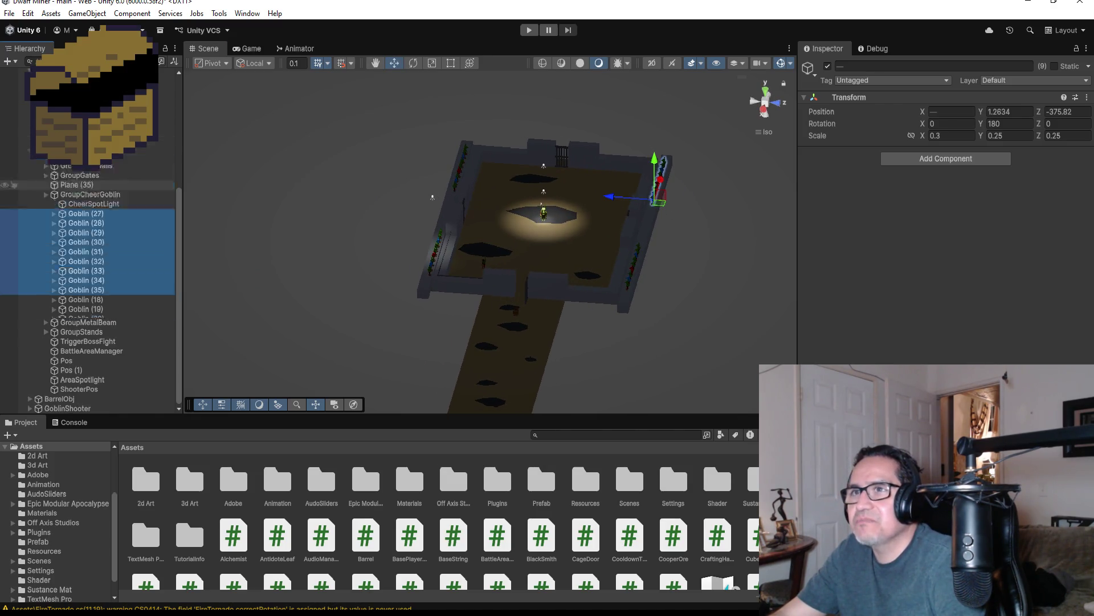
pyautogui.click(37, 264)
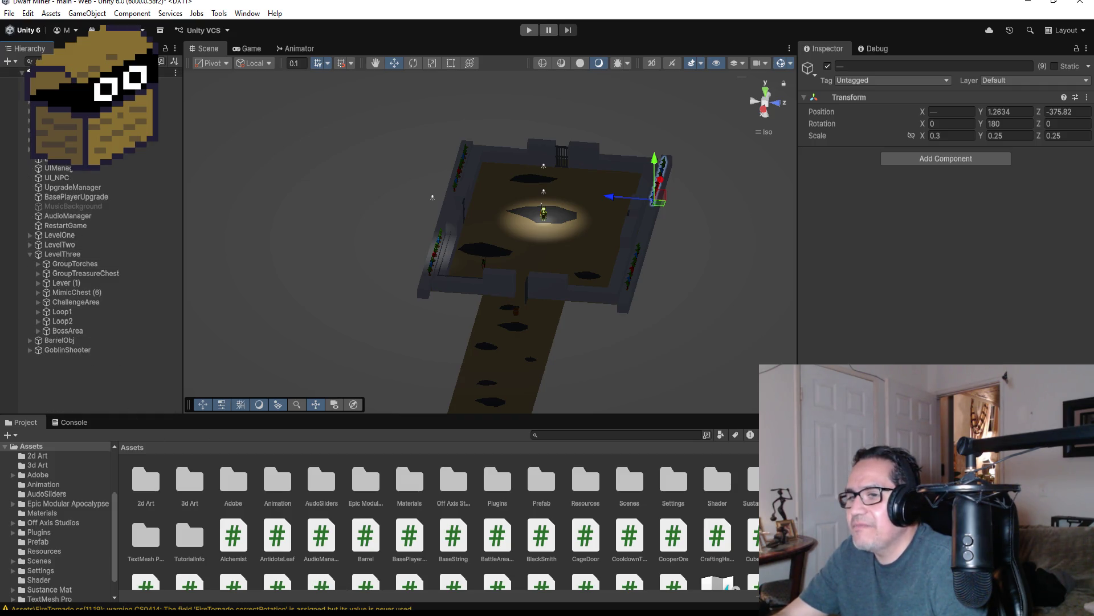
pyautogui.hotkey('alt', 'Tab')
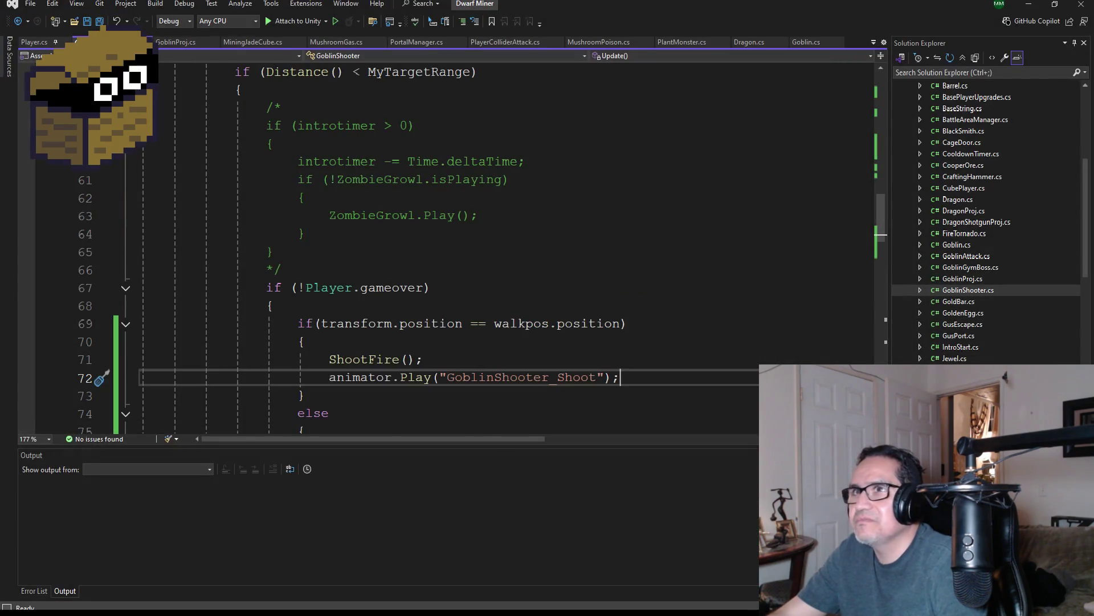
# Add AudioManager.SoundClick("shotgun"); after the Instantiate call in ShootFire and save all scripts
pyautogui.scroll(-9, 351, 187)
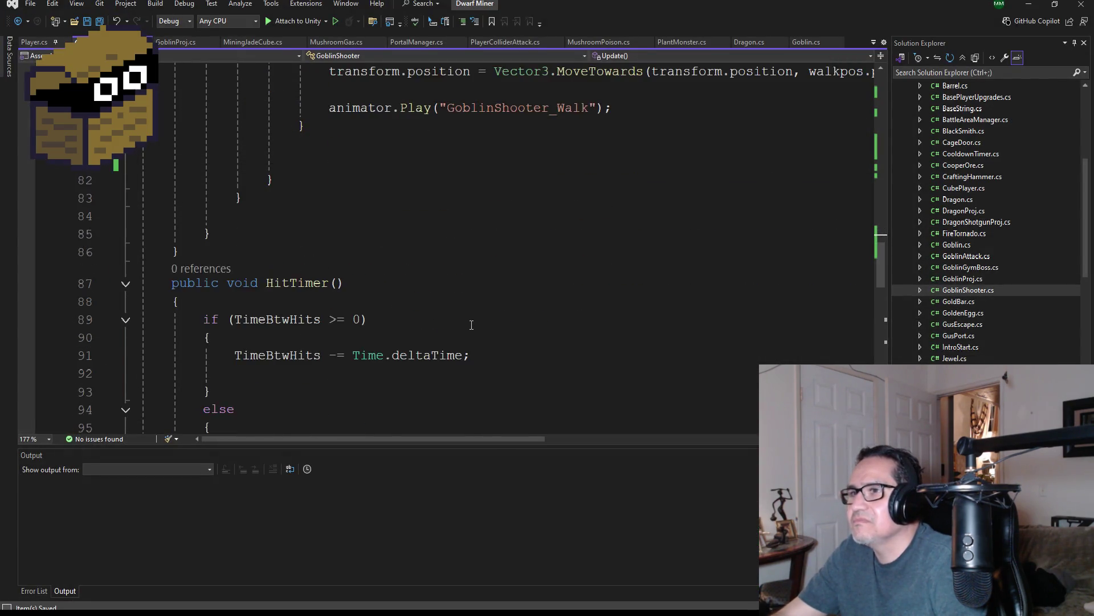
pyautogui.scroll(-4, 442, 303)
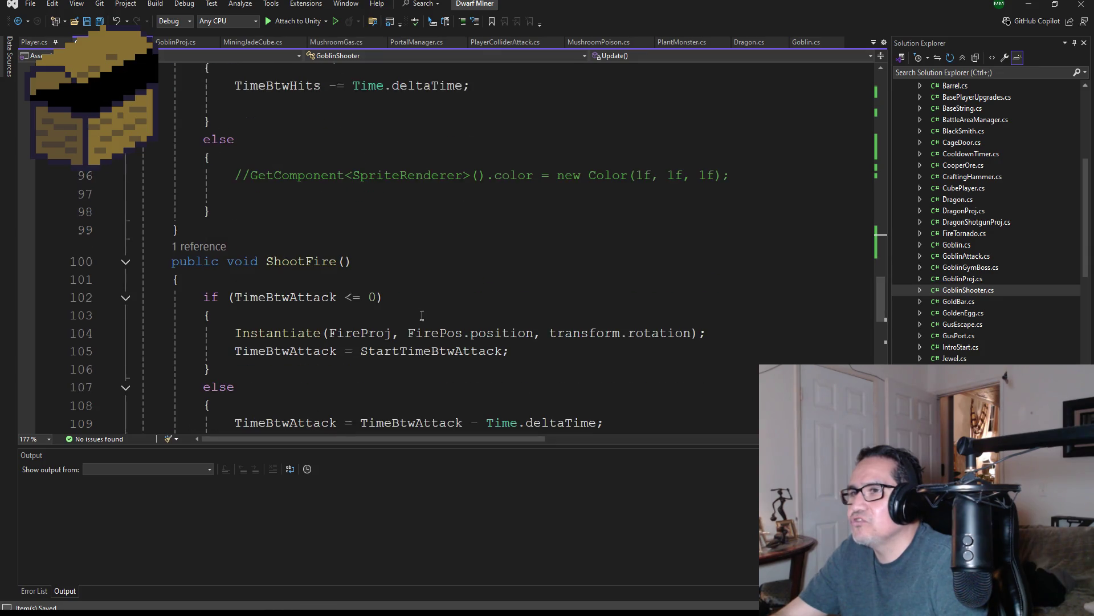
pyautogui.click(724, 282)
pyautogui.press('Return')
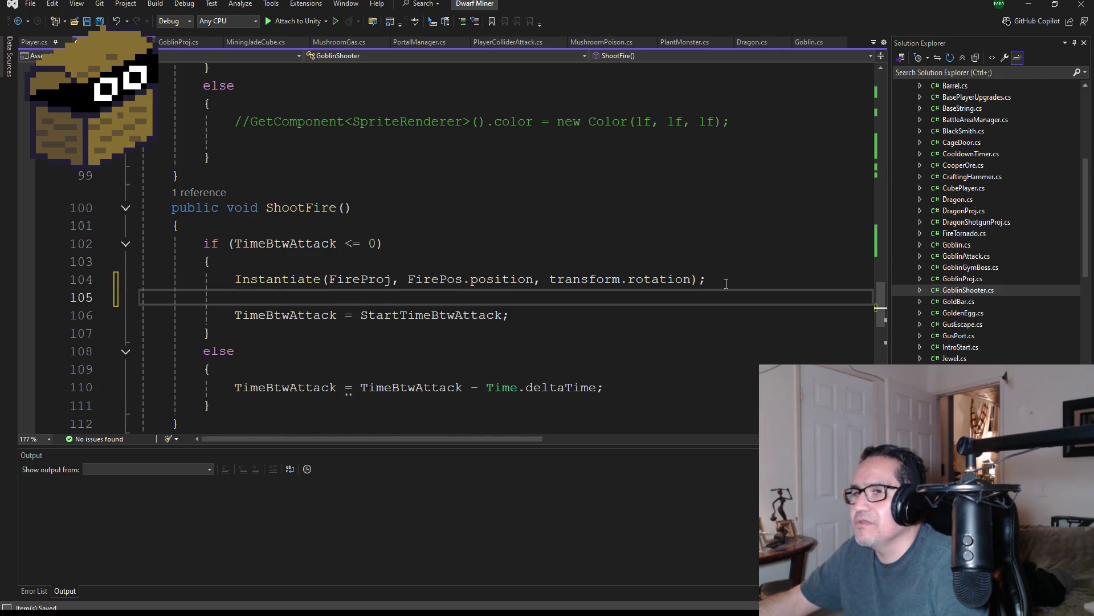
pyautogui.write('AudioM')
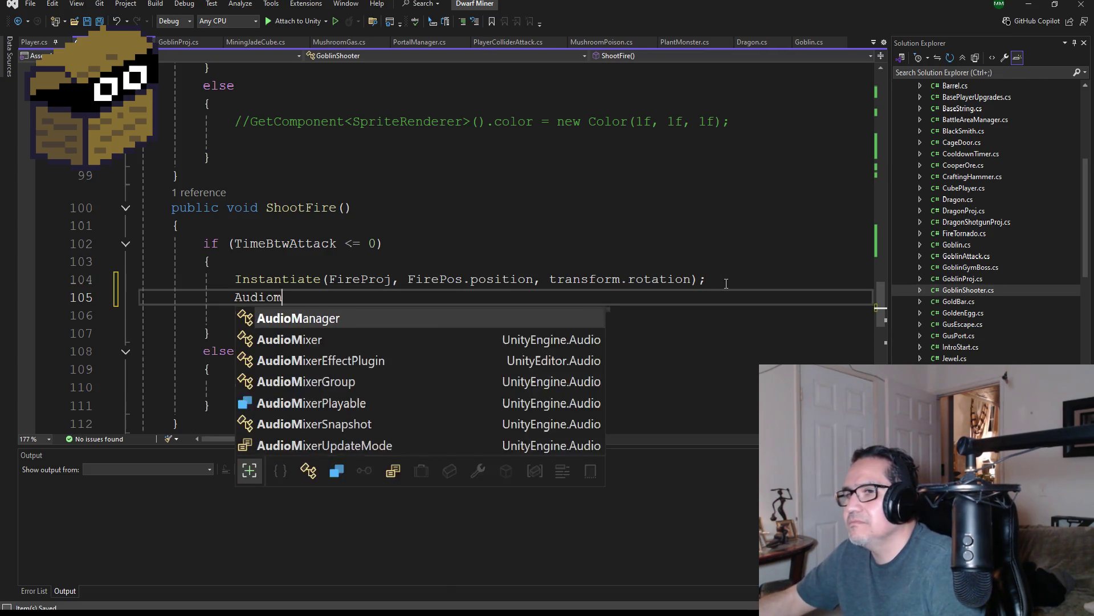
pyautogui.press('Tab')
pyautogui.write('.Sou')
pyautogui.press('Tab')
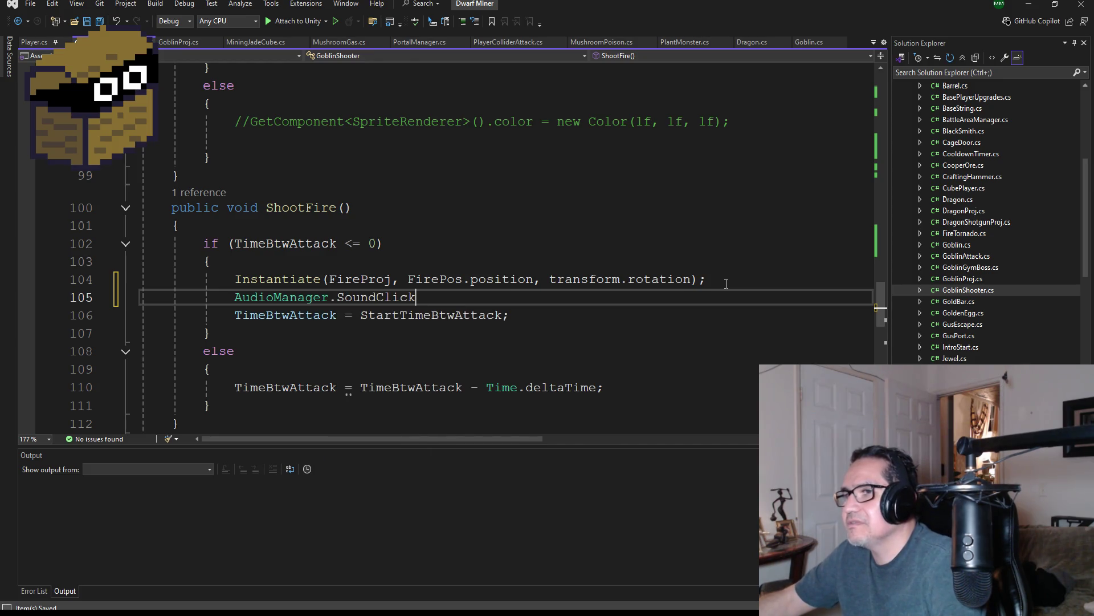
pyautogui.write('("shotgun')
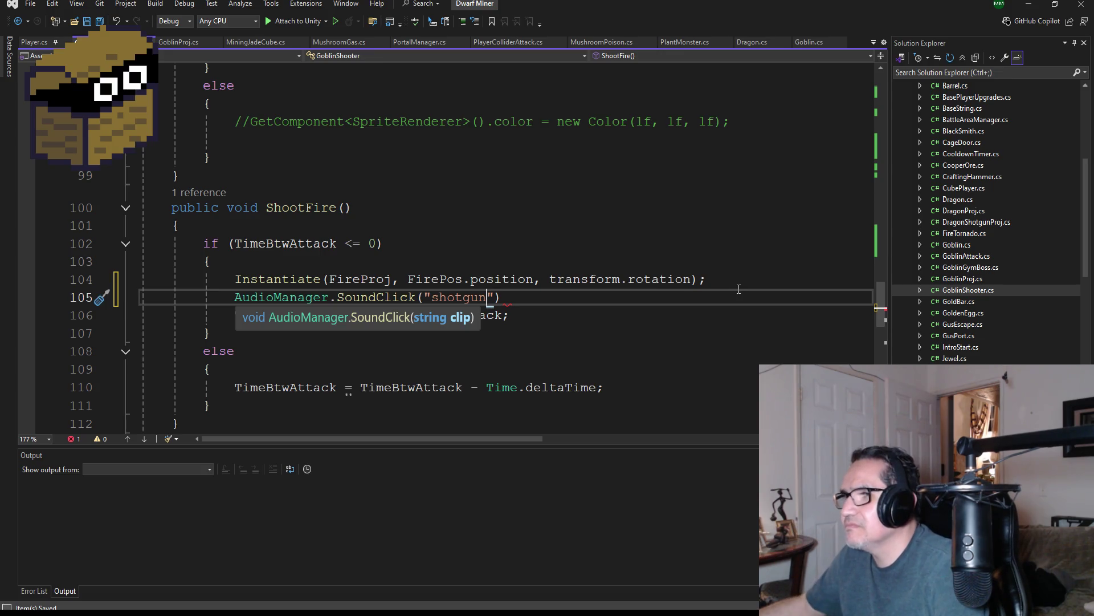
pyautogui.press('End')
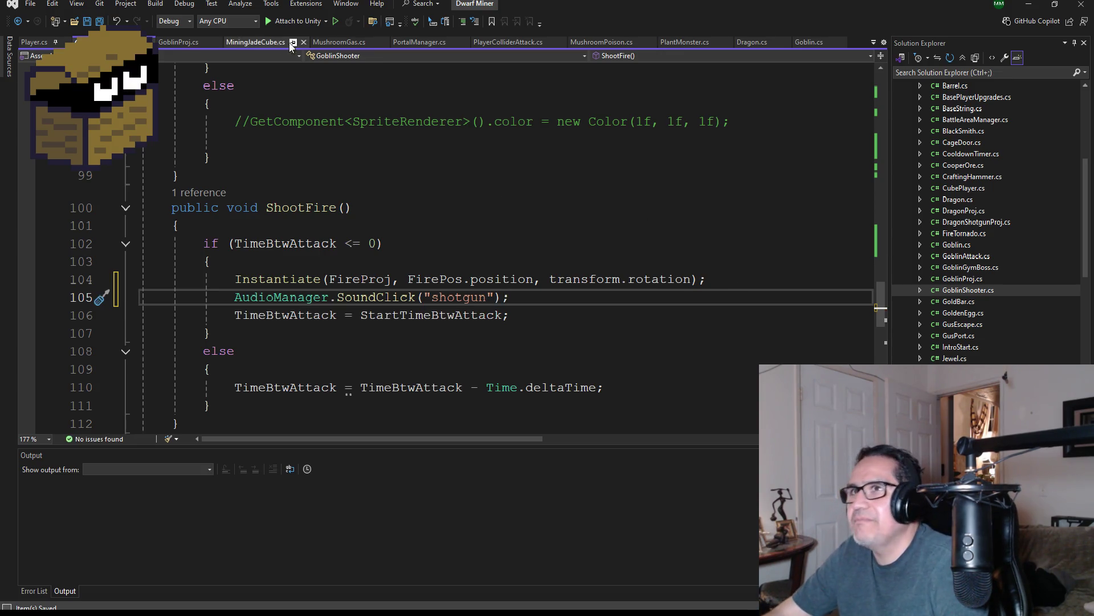
pyautogui.click(100, 23)
# Check AudioManager.cs for the shotgun clip, save it, and return to GoblinShooter
pyautogui.scroll(6, 987, 183)
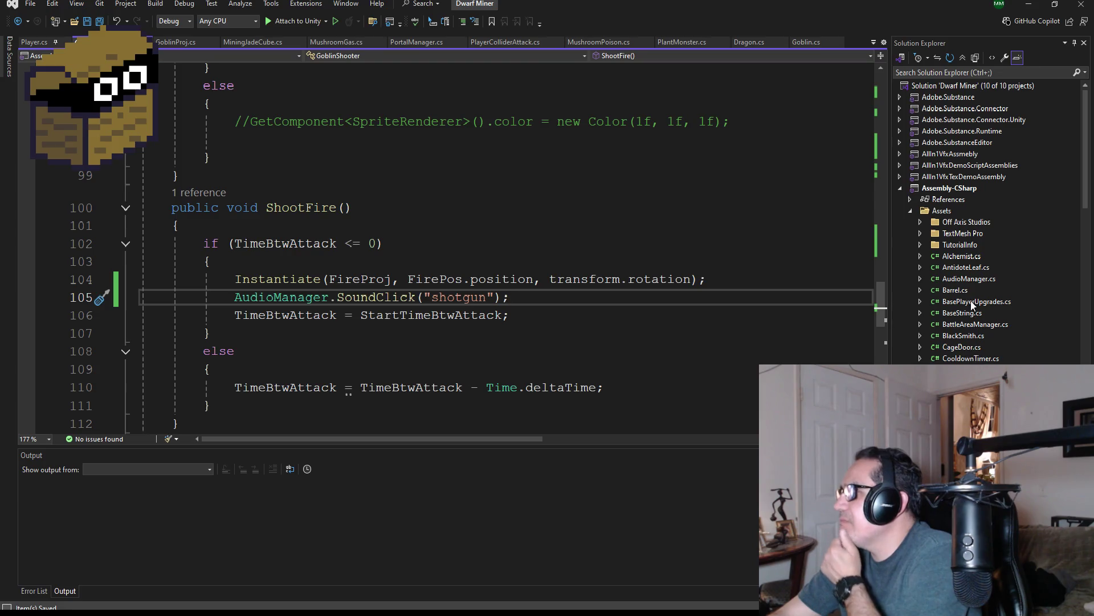
pyautogui.doubleClick(968, 279)
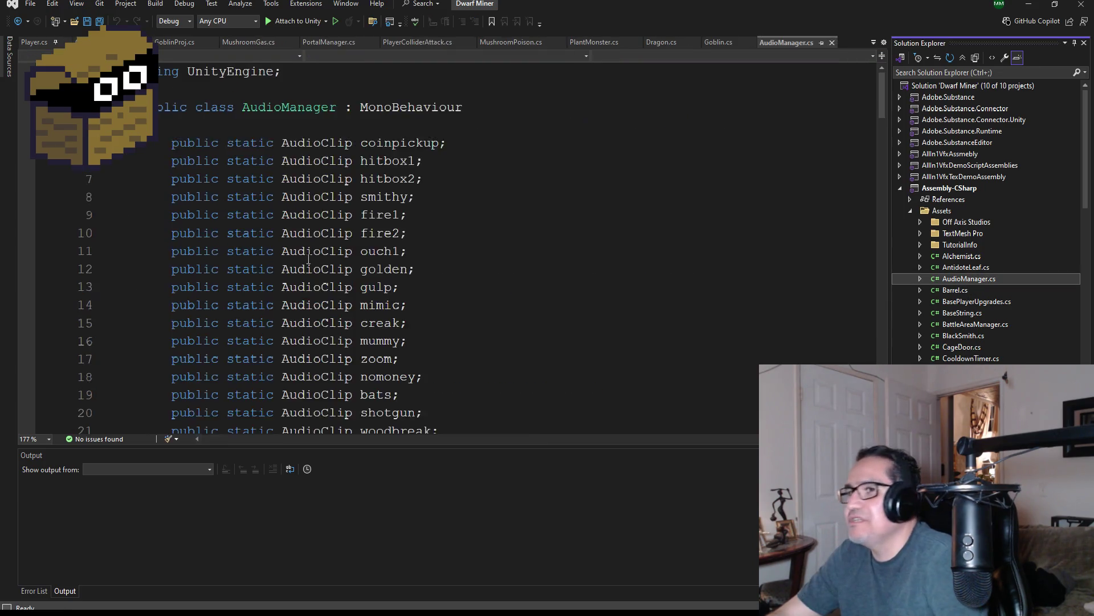
pyautogui.scroll(-3, 342, 274)
pyautogui.scroll(5, 435, 288)
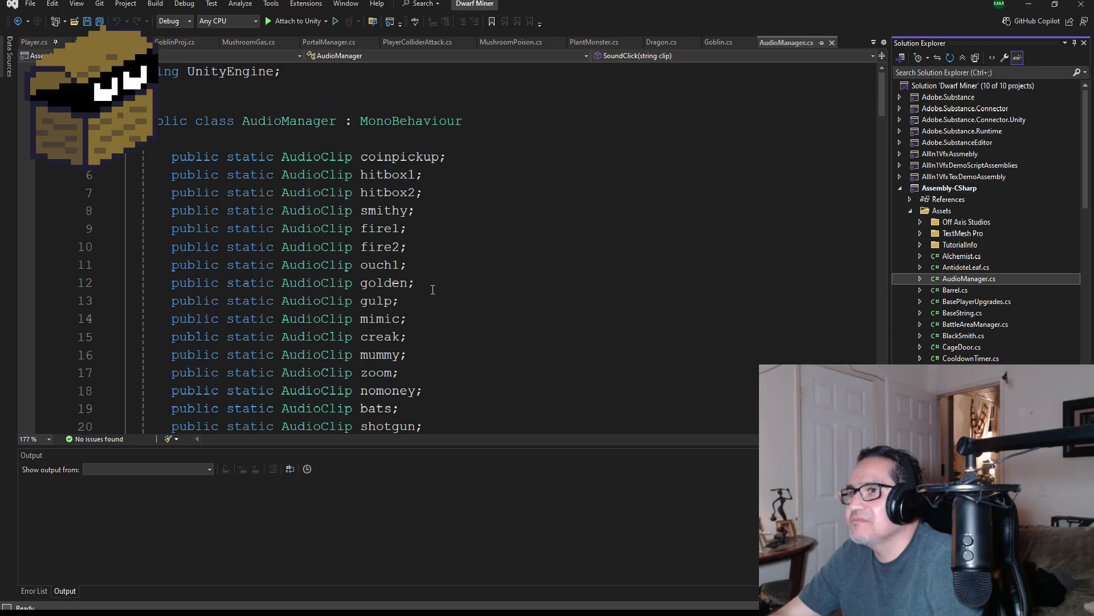
pyautogui.scroll(-5, 453, 367)
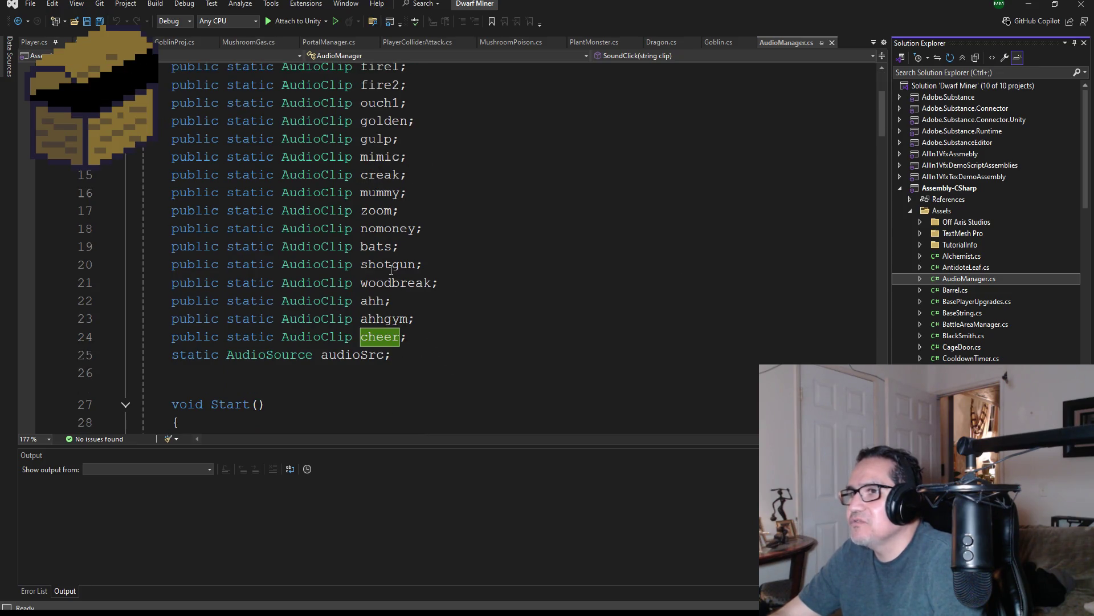
pyautogui.hotkey('ctrl', 's')
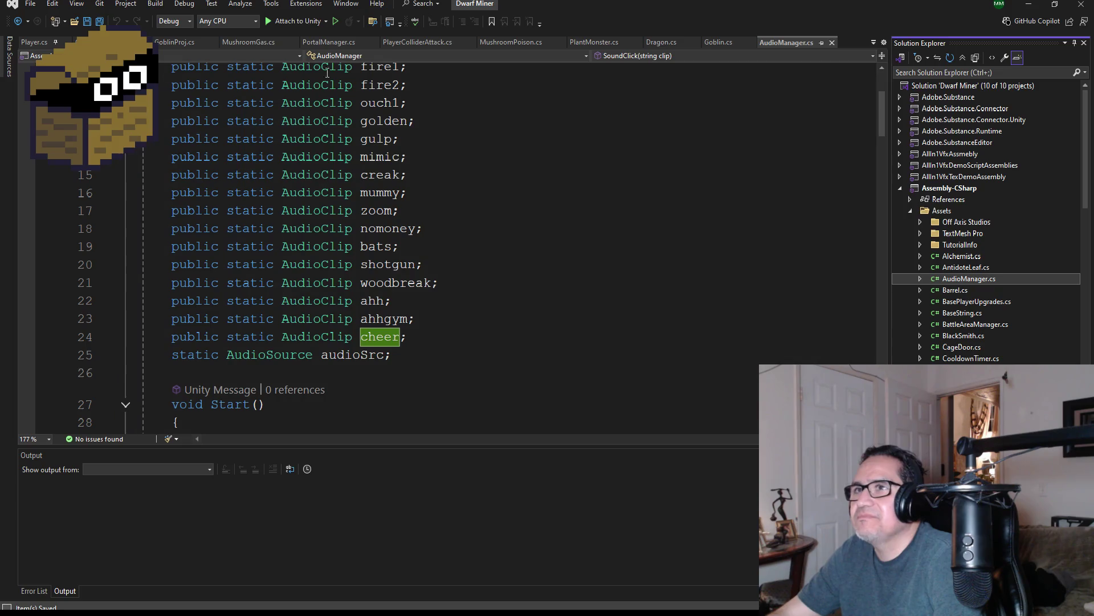
pyautogui.scroll(-5, 1014, 335)
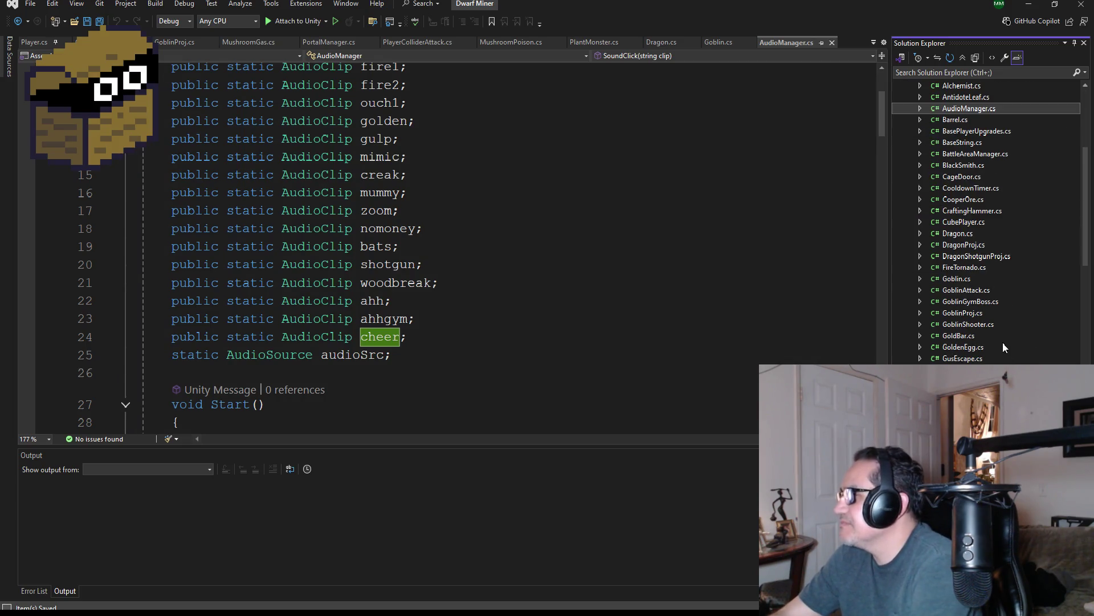
pyautogui.click(177, 43)
pyautogui.click(114, 43)
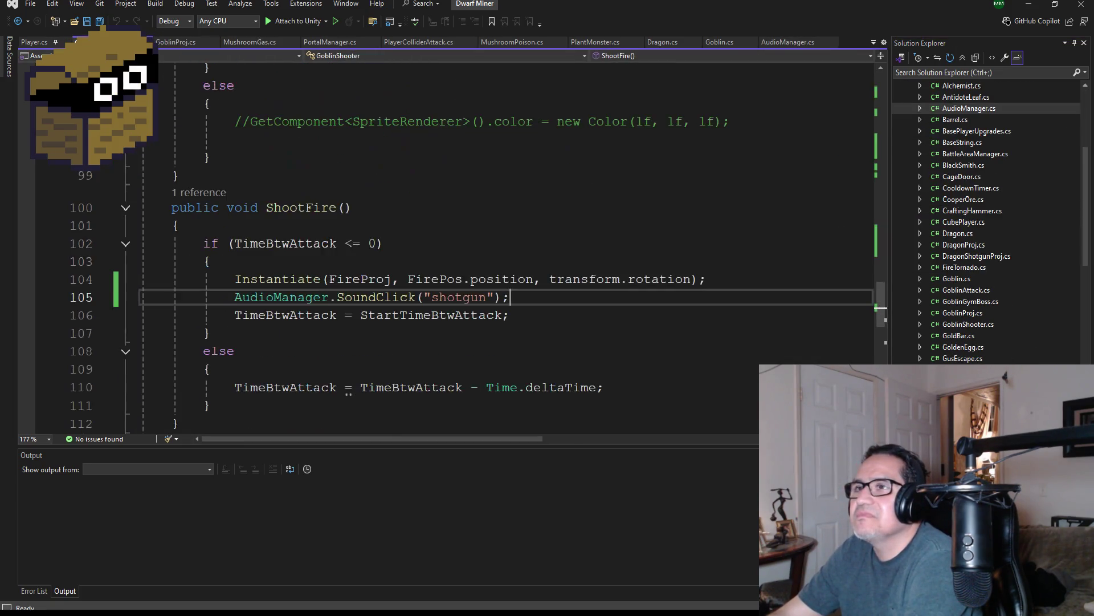
# Save GoblinShooter and insert a new line after line 120 in the axe-hit branch
pyautogui.scroll(-1, 558, 313)
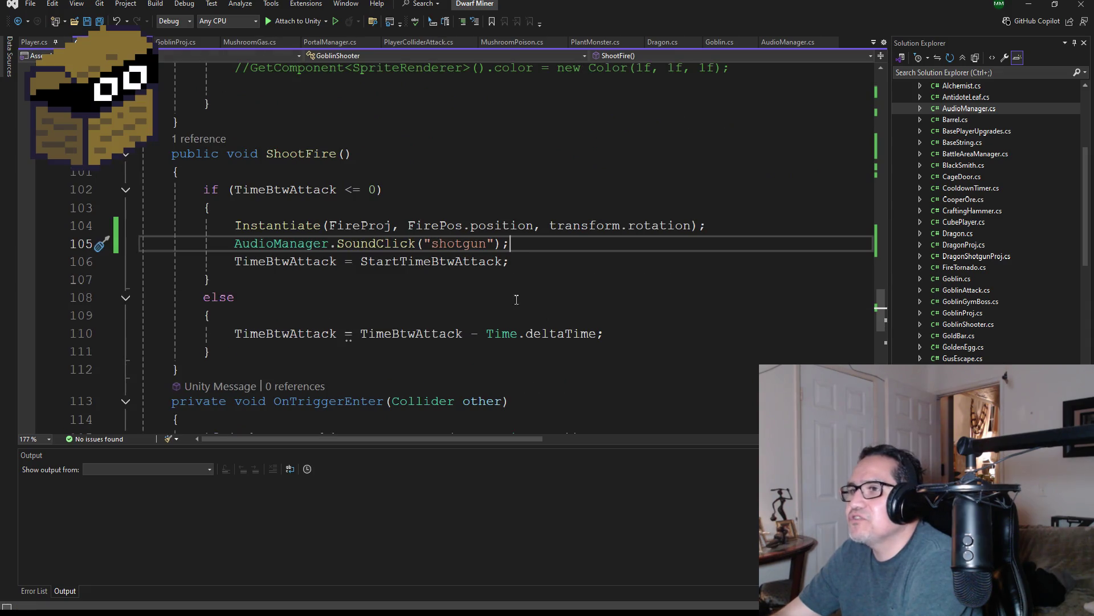
pyautogui.click(100, 21)
pyautogui.scroll(-5, 509, 309)
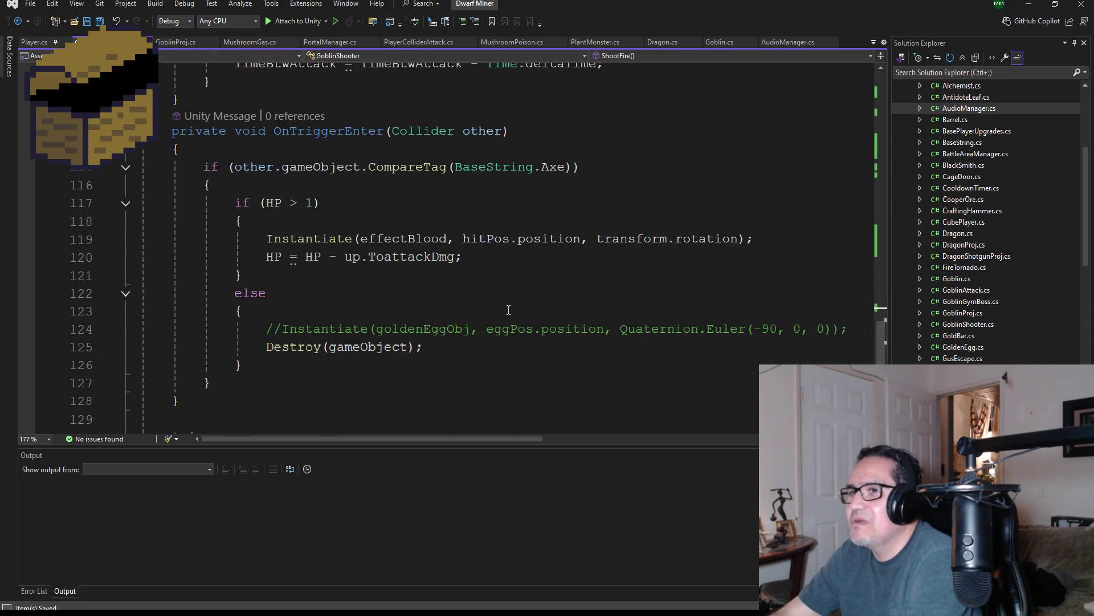
pyautogui.click(500, 263)
pyautogui.press('Return')
# Paste the SoundClick call onto line 121 and change its sound from "shotgun" to "ahh"
pyautogui.scroll(4, 488, 238)
pyautogui.moveTo(516, 189); pyautogui.dragTo(235, 189)
pyautogui.hotkey('ctrl', 'c')
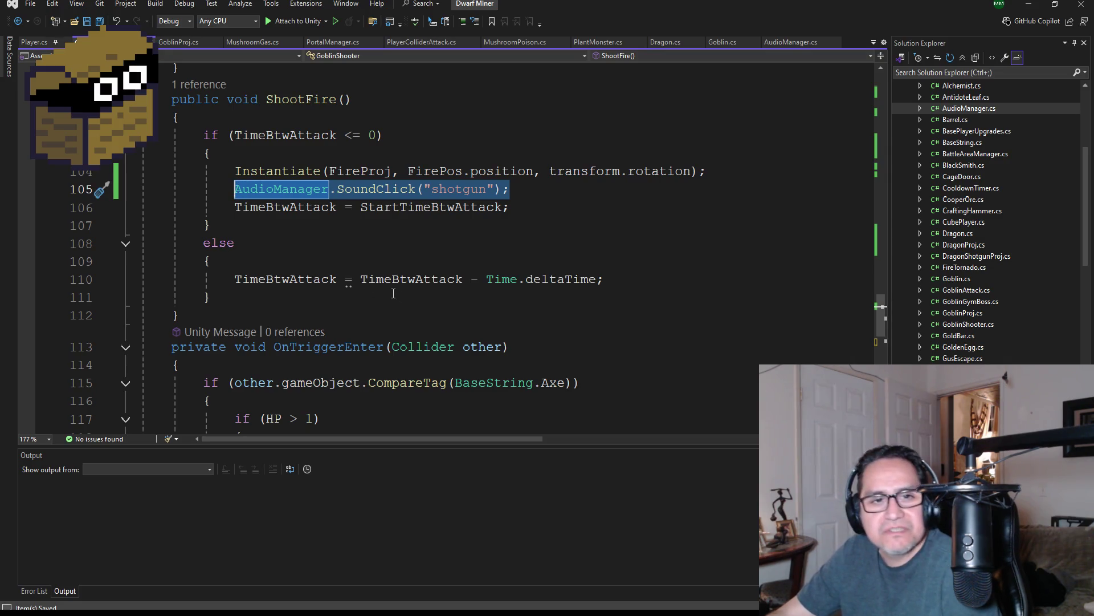
pyautogui.scroll(-4, 394, 293)
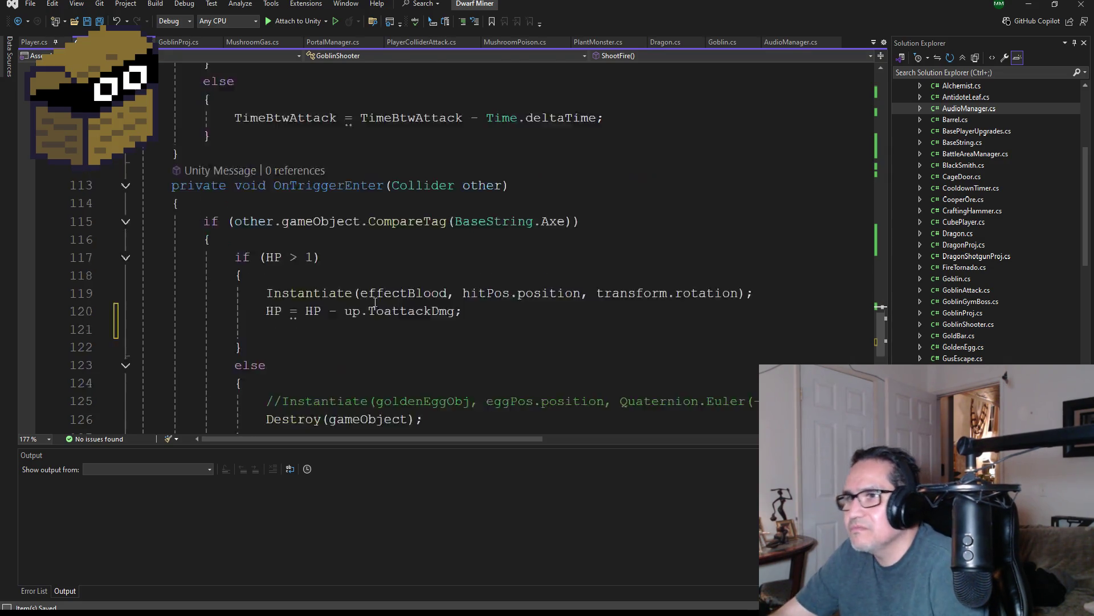
pyautogui.click(304, 274)
pyautogui.hotkey('ctrl', 'v')
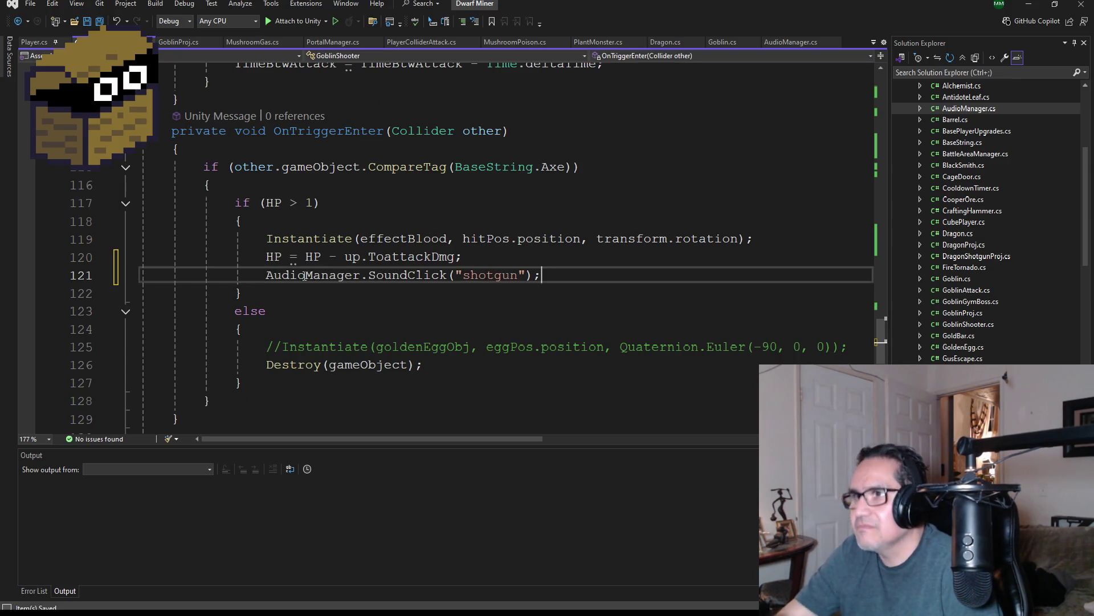
pyautogui.doubleClick(490, 274)
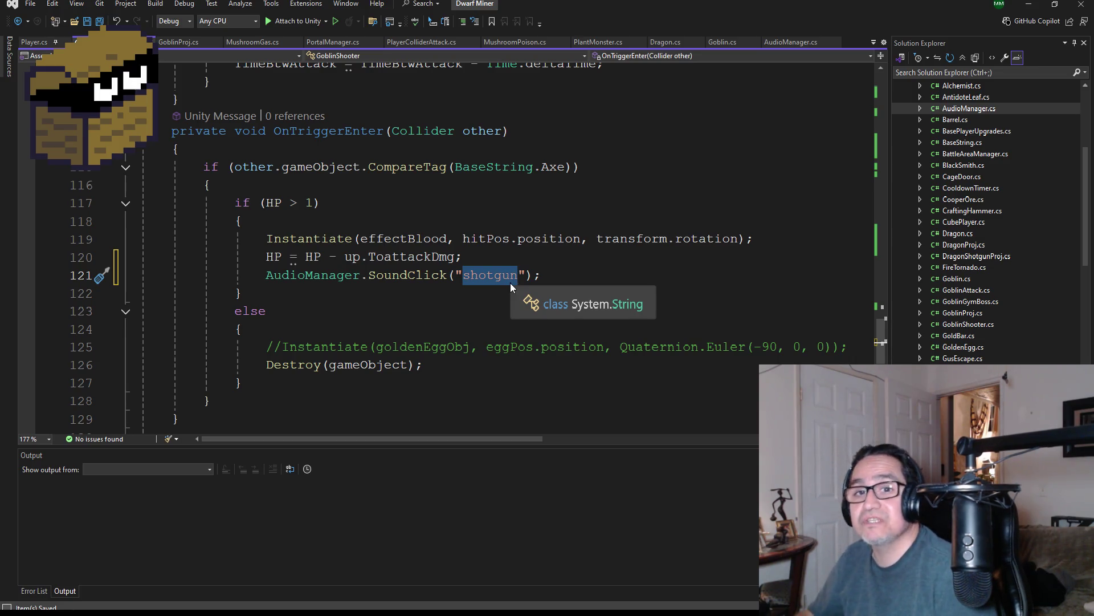
pyautogui.press('BackSpace')
pyautogui.write('ahh')
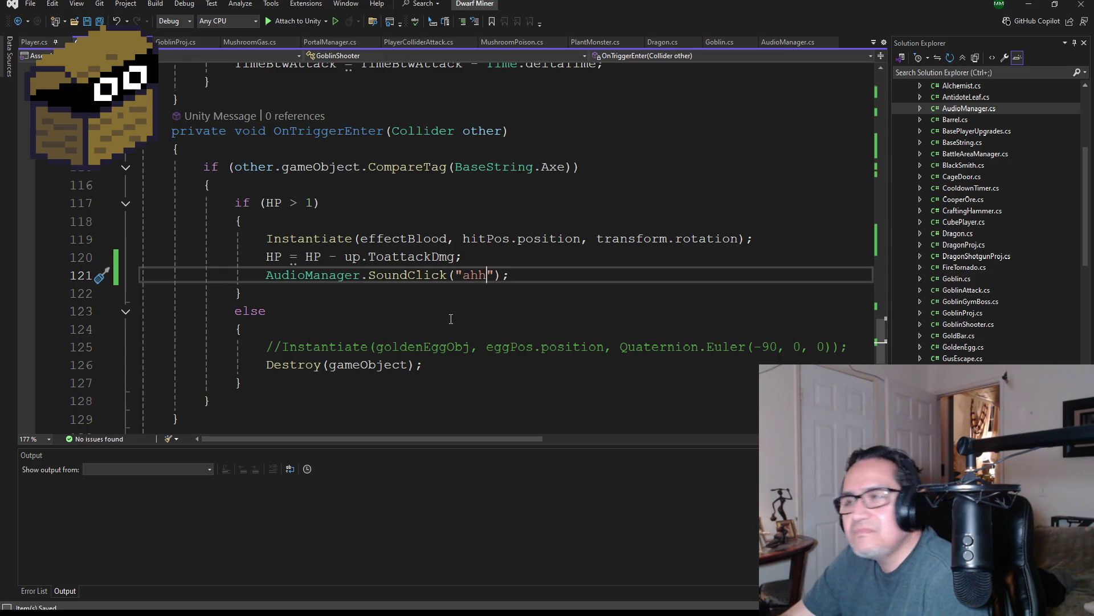
pyautogui.scroll(1, 475, 323)
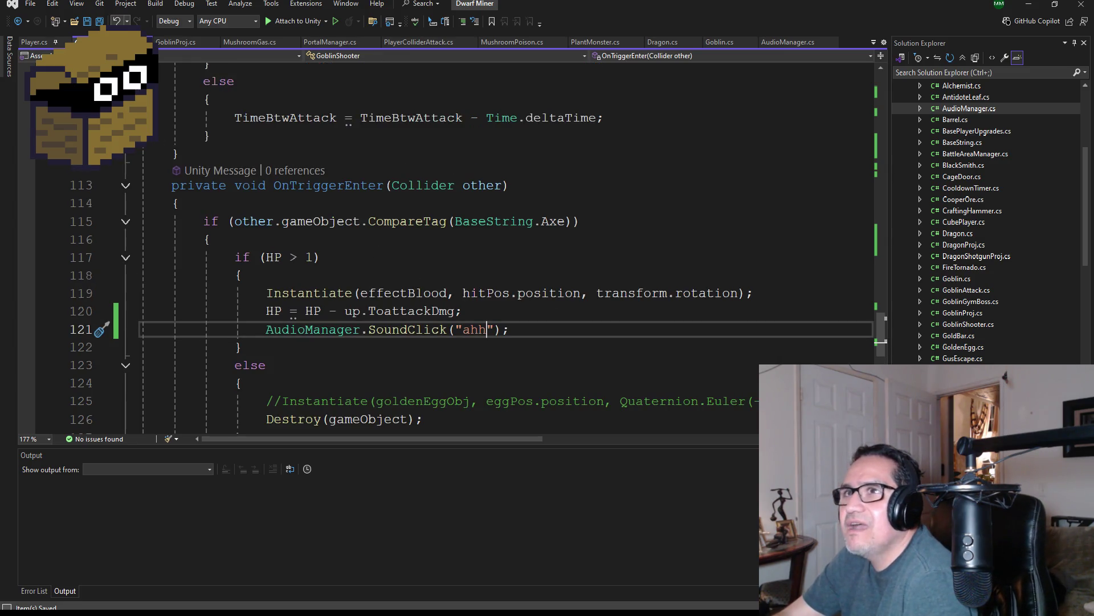
pyautogui.click(1028, 4)
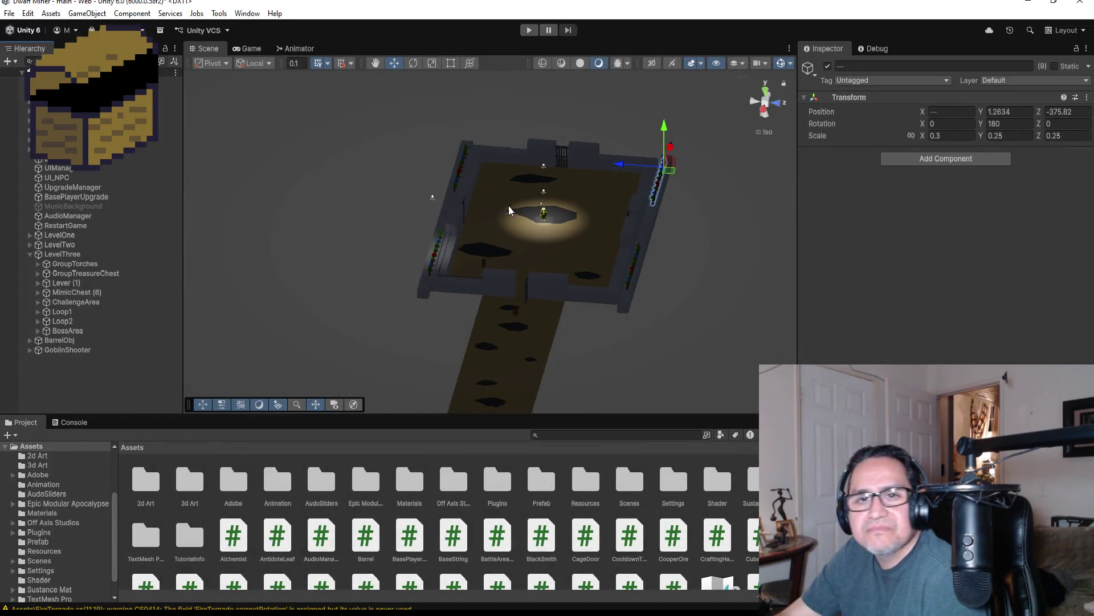
# Enter Play mode, dismiss the start screen, and walk through the doorway toward the goblins
pyautogui.click(528, 31)
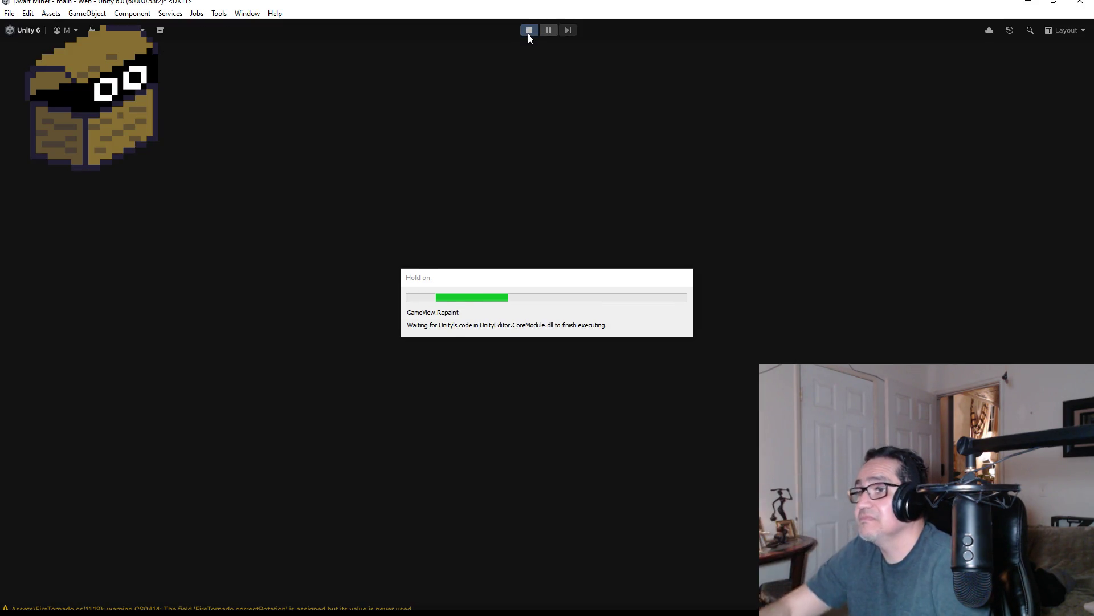
pyautogui.press('Escape')
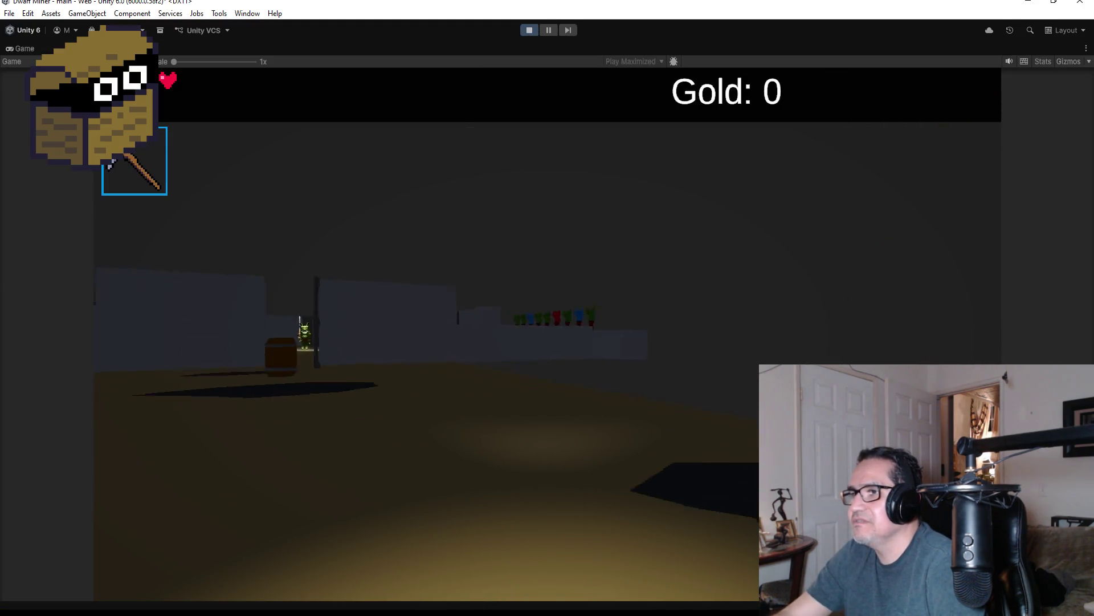
pyautogui.press('w')
pyautogui.click(547, 336)
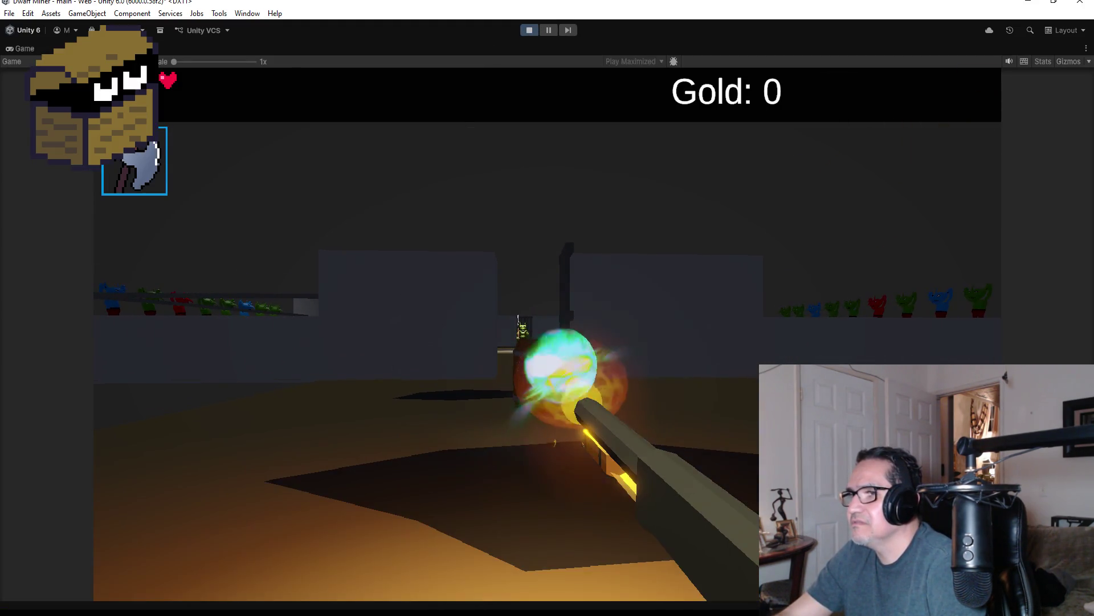
pyautogui.press('w')
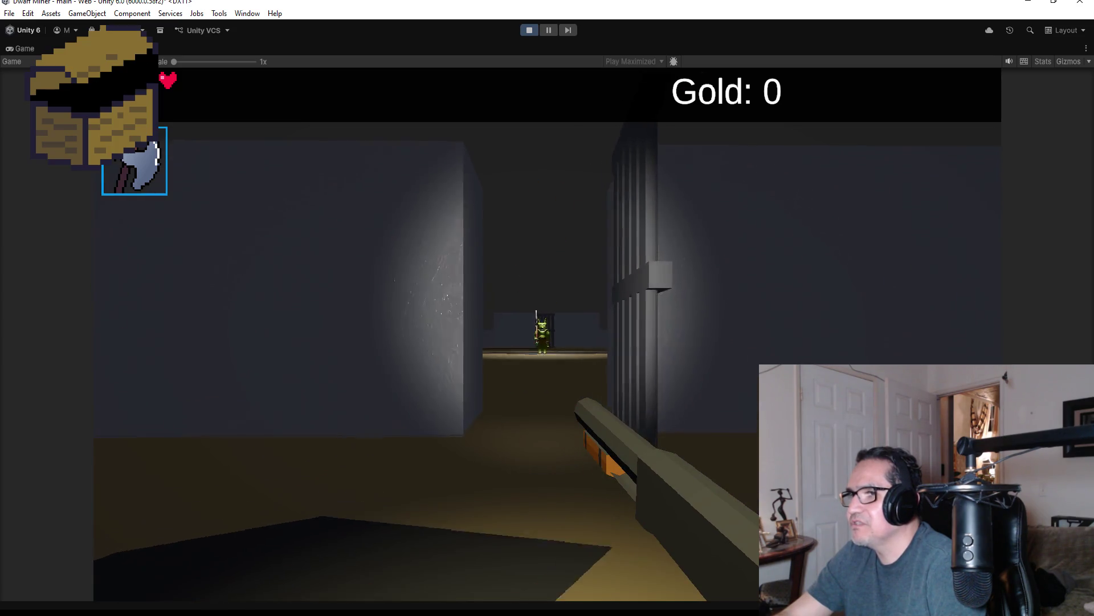
pyautogui.press('w')
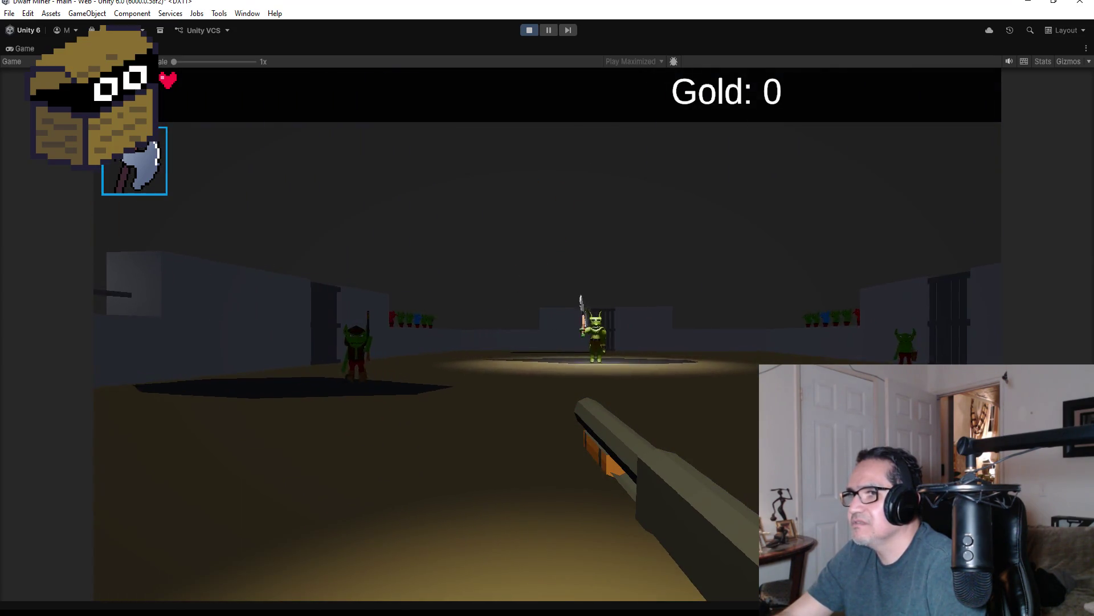
# Shoot the spear goblins repeatedly, bring up the Settings overlay, then stop Play mode
pyautogui.click(547, 336)
pyautogui.press('w')
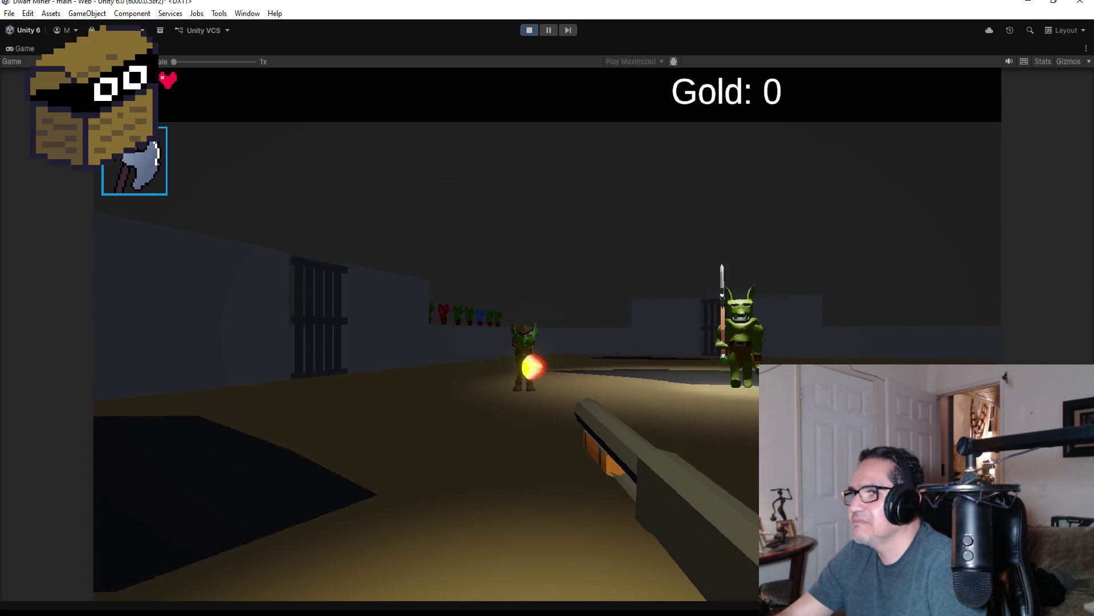
pyautogui.click(547, 308)
pyautogui.press('w')
pyautogui.click(547, 308)
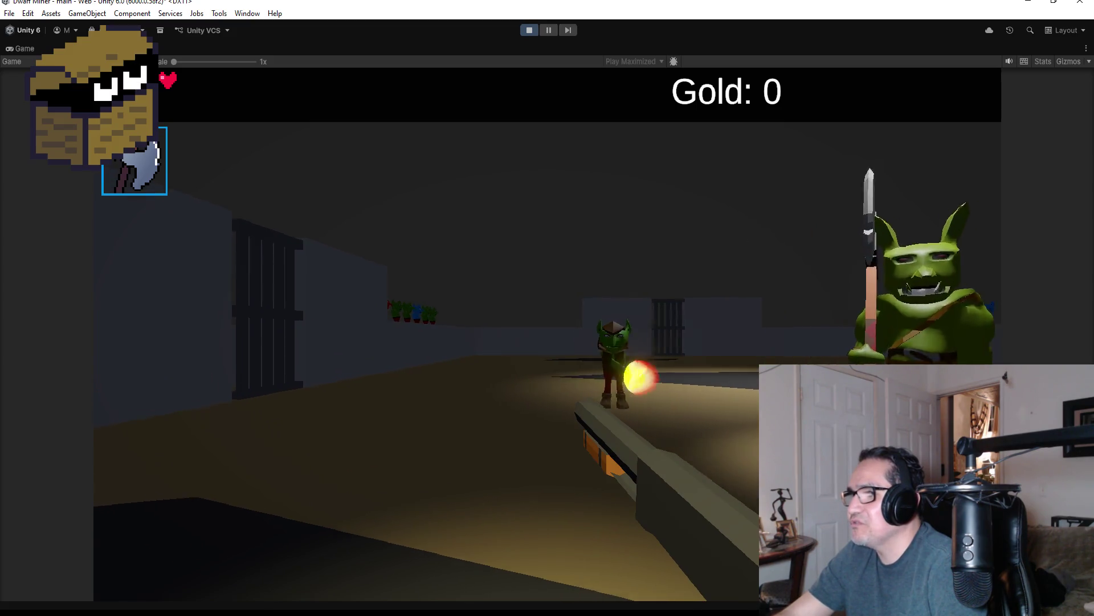
pyautogui.click(548, 308)
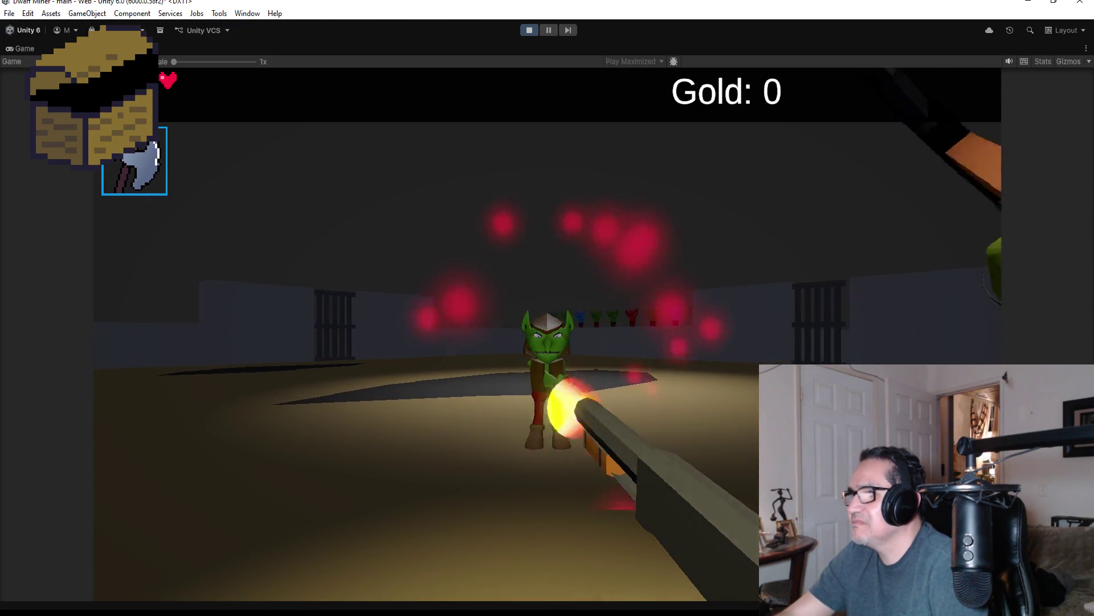
pyautogui.click(547, 308)
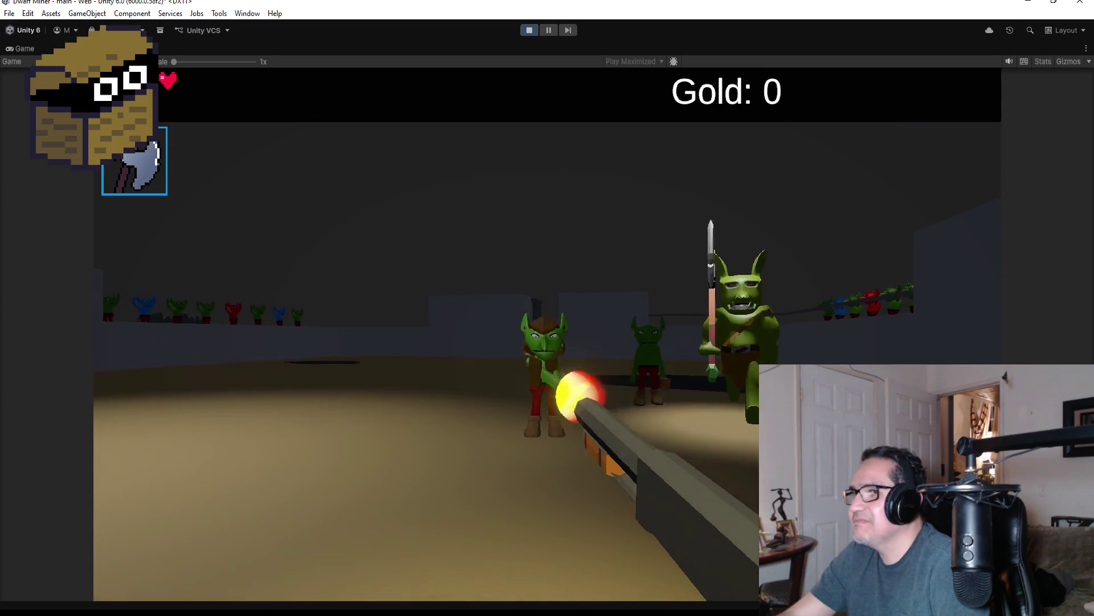
pyautogui.click(548, 308)
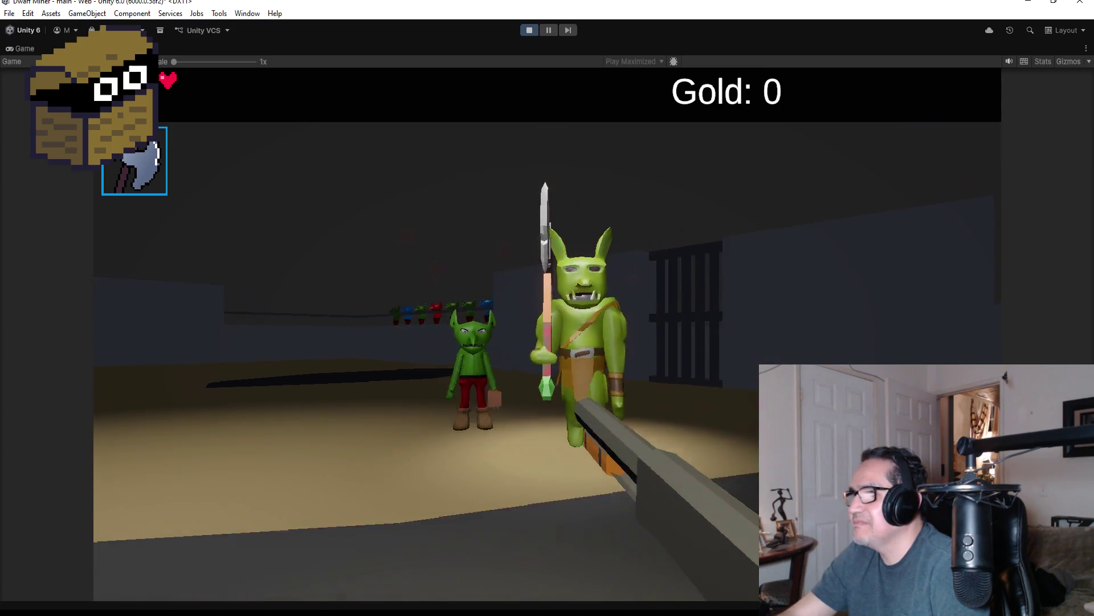
pyautogui.click(547, 308)
pyautogui.click(547, 308)
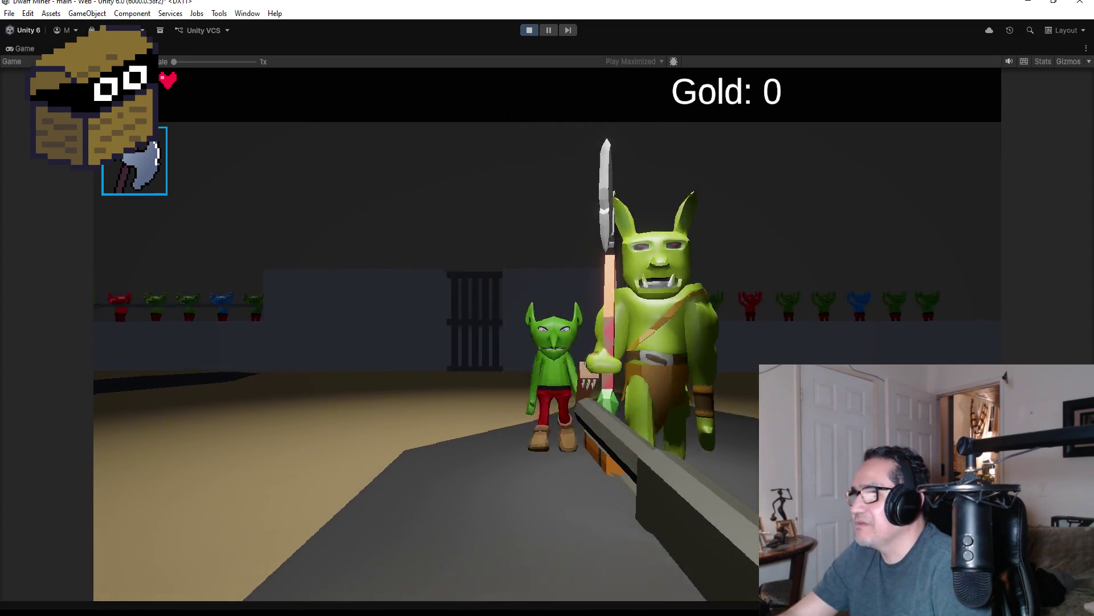
pyautogui.click(547, 308)
pyautogui.click(547, 308)
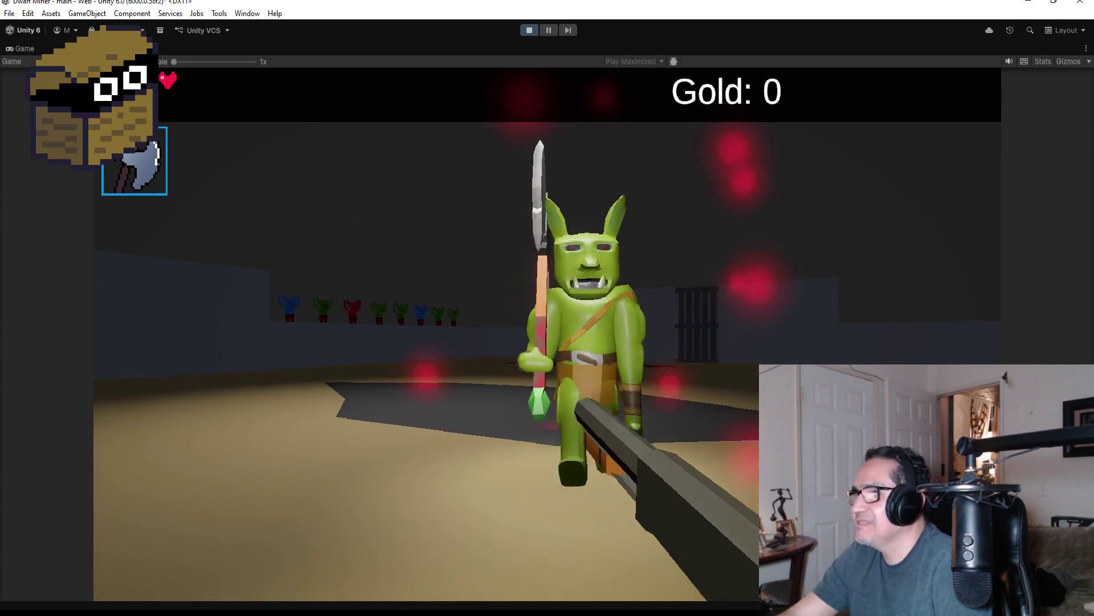
pyautogui.click(548, 308)
pyautogui.click(548, 308)
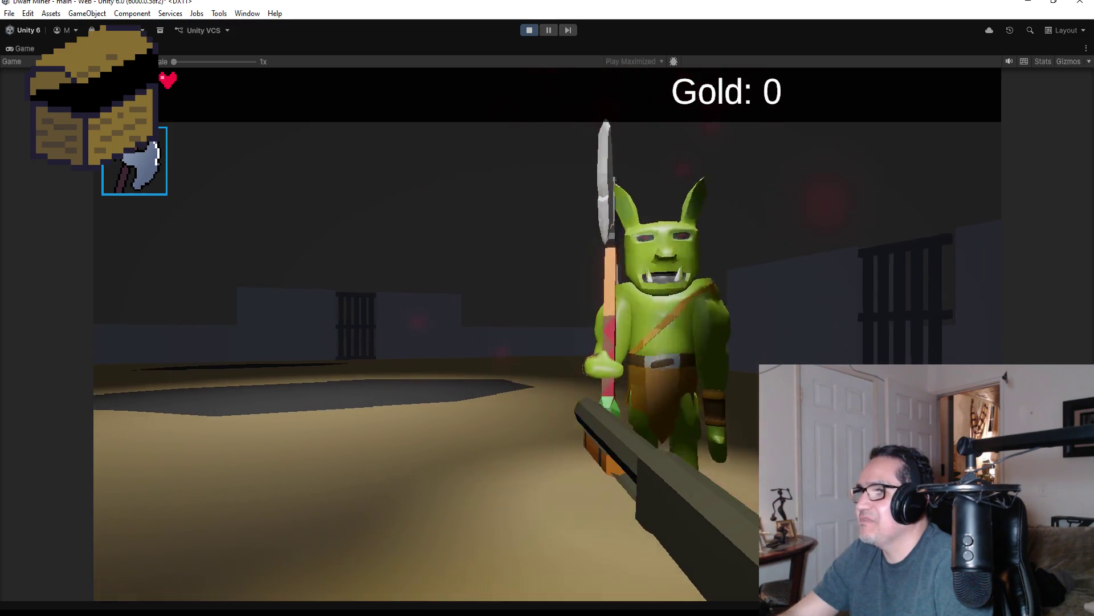
pyautogui.click(547, 308)
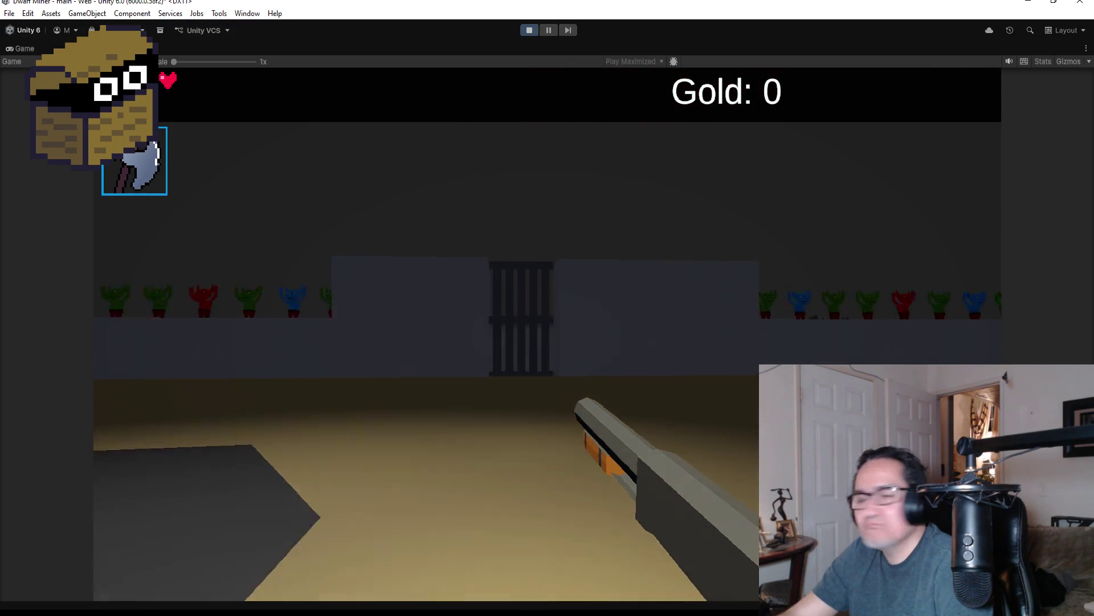
pyautogui.click(548, 308)
pyautogui.click(547, 308)
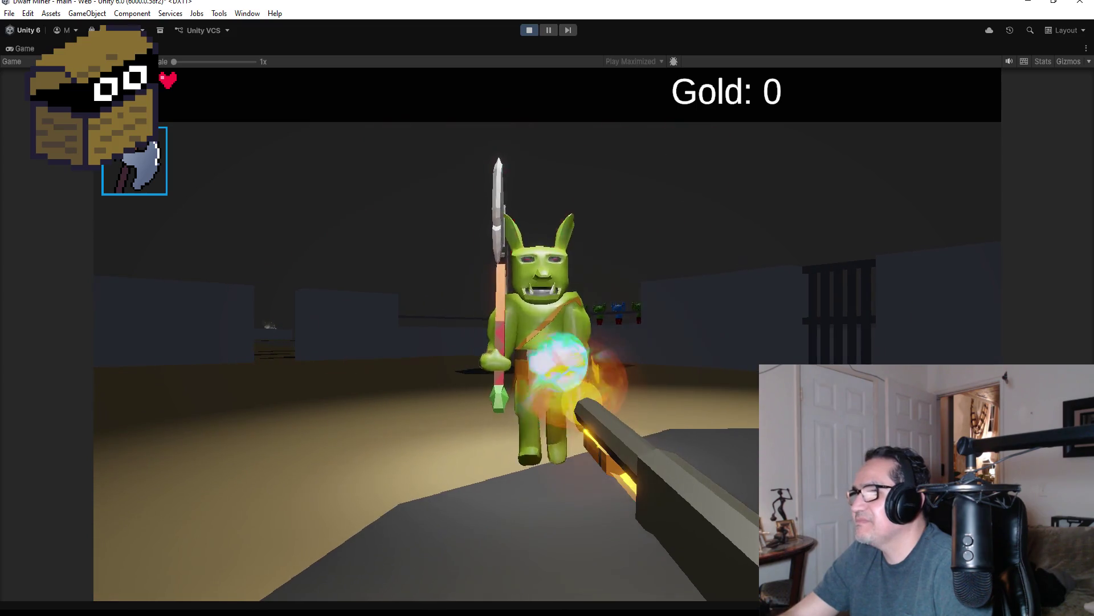
pyautogui.click(547, 307)
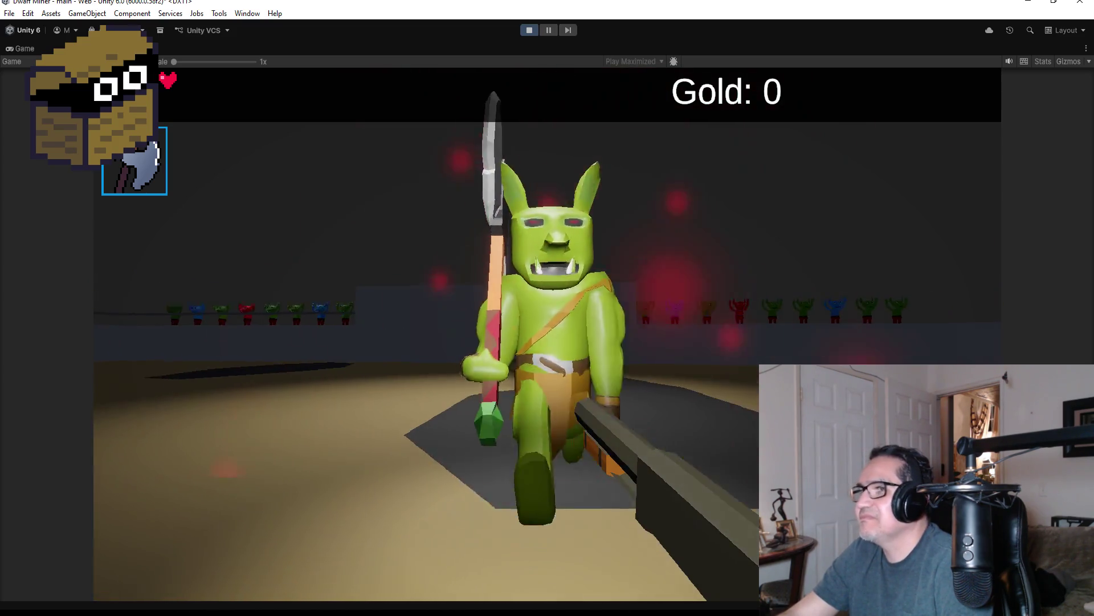
pyautogui.click(548, 307)
pyautogui.click(547, 308)
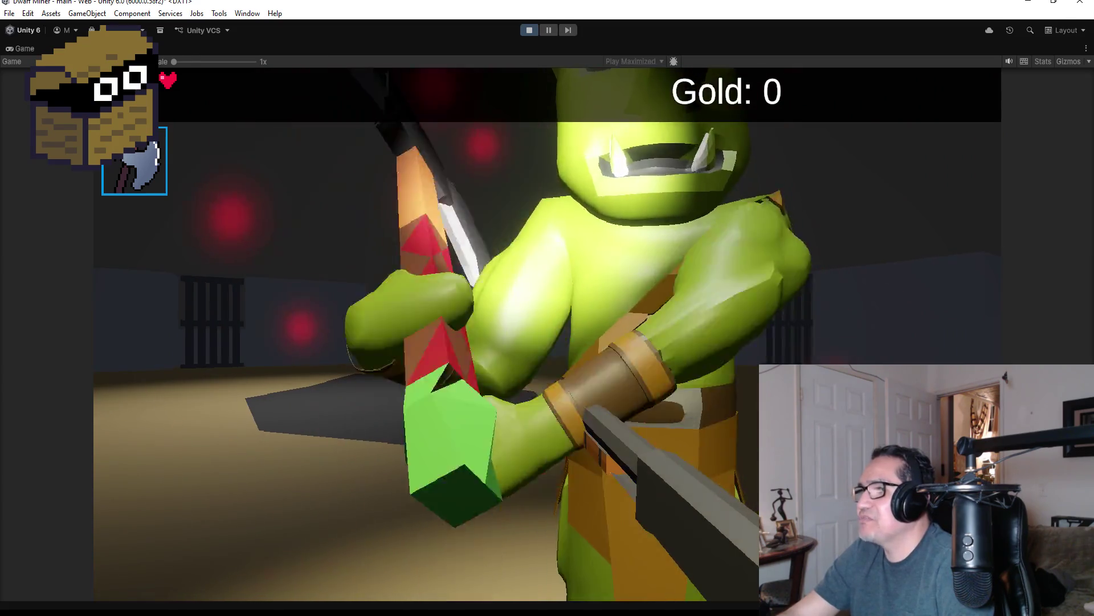
pyautogui.click(548, 308)
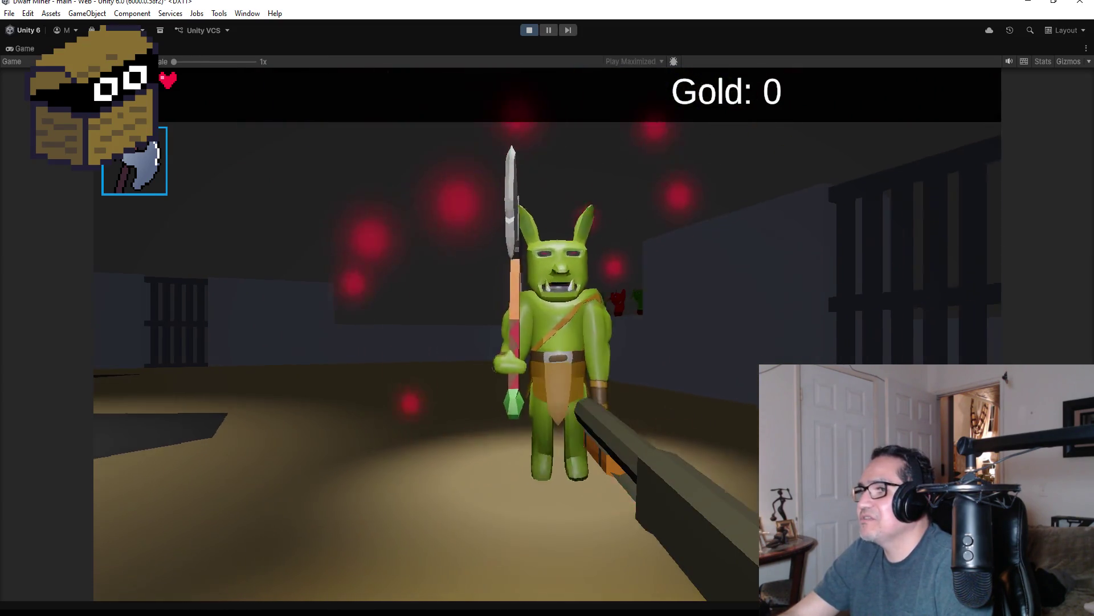
pyautogui.click(547, 307)
pyautogui.click(547, 308)
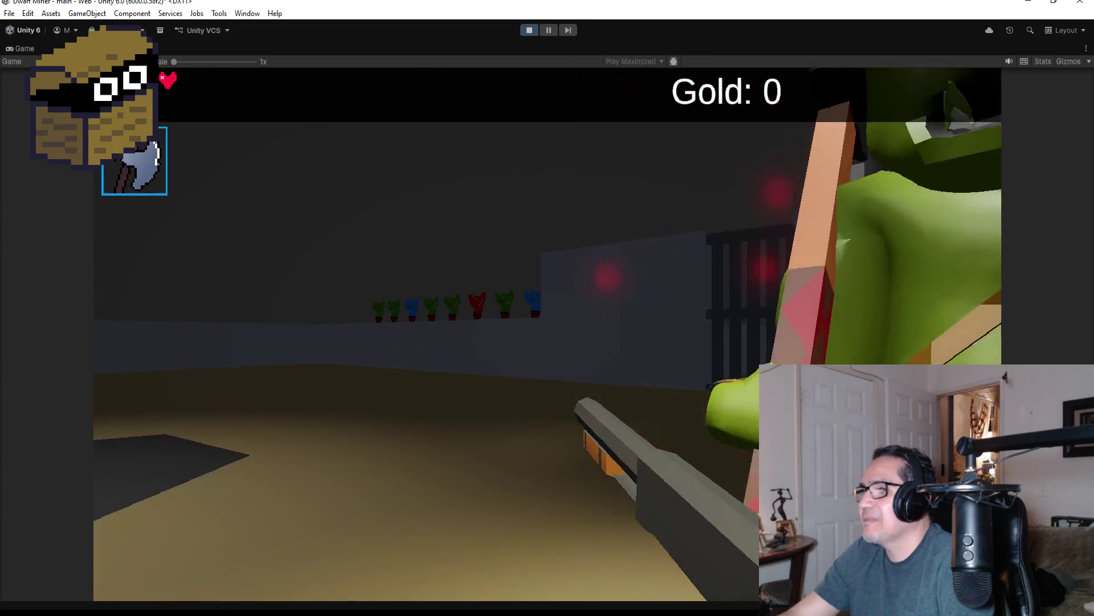
pyautogui.click(548, 308)
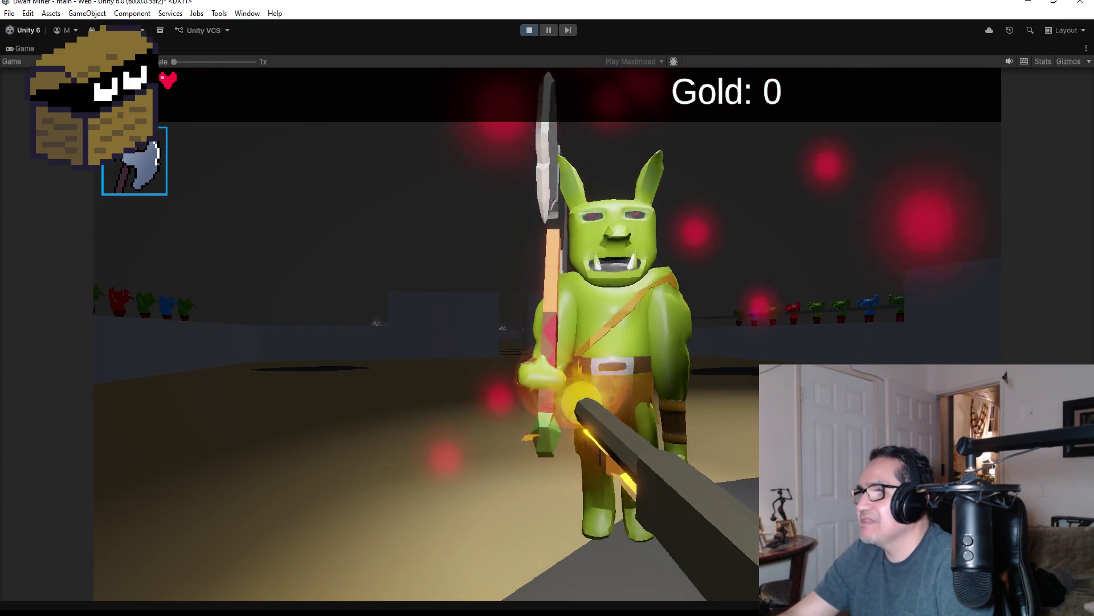
pyautogui.click(547, 308)
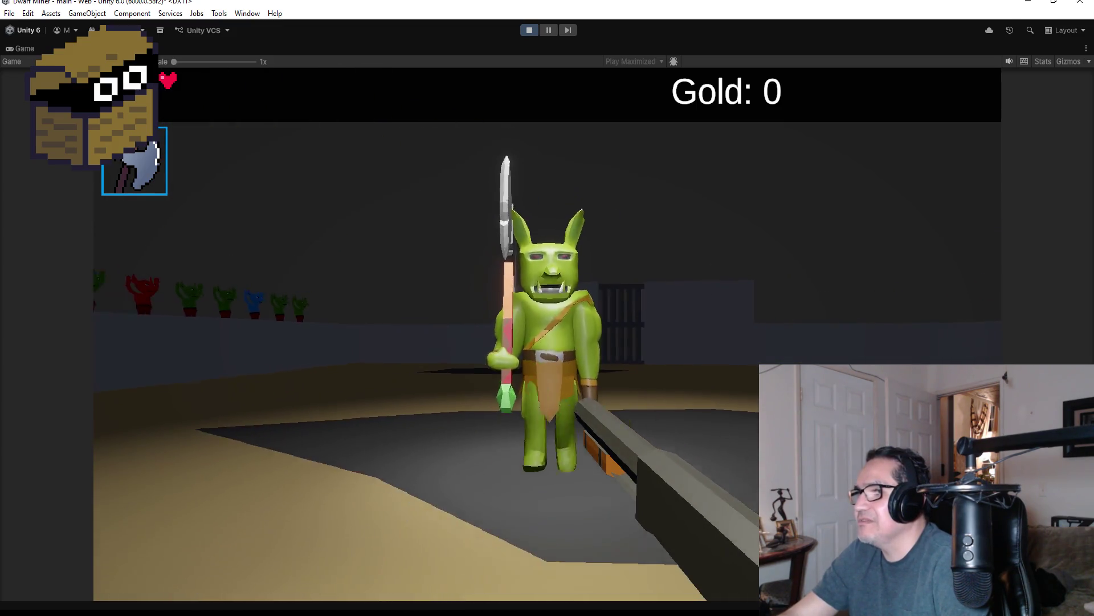
pyautogui.click(547, 308)
pyautogui.click(548, 308)
pyautogui.click(547, 308)
pyautogui.click(547, 308)
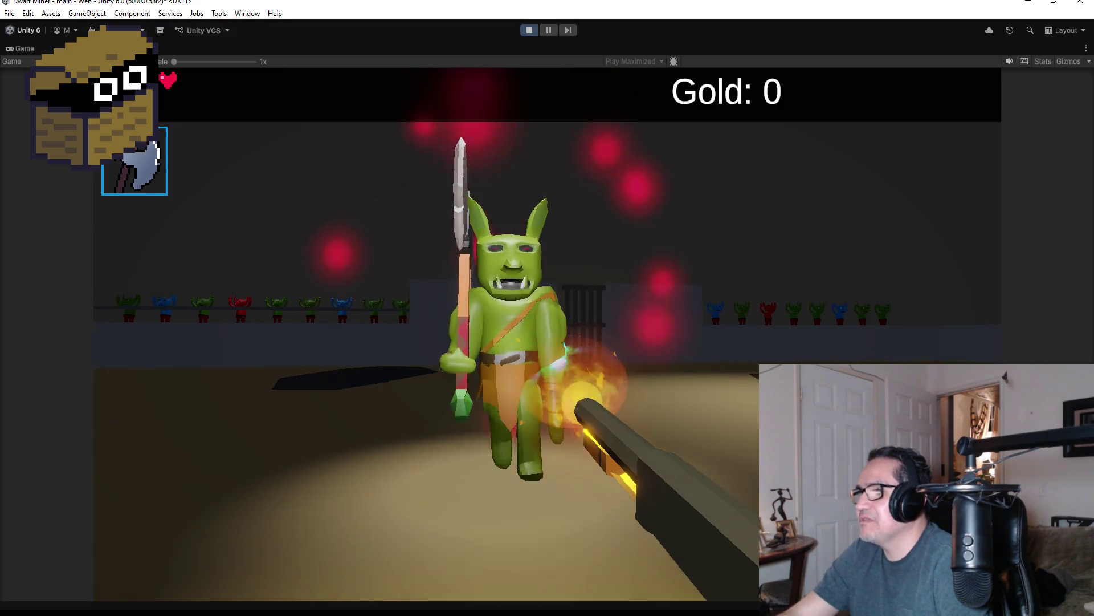
pyautogui.click(547, 308)
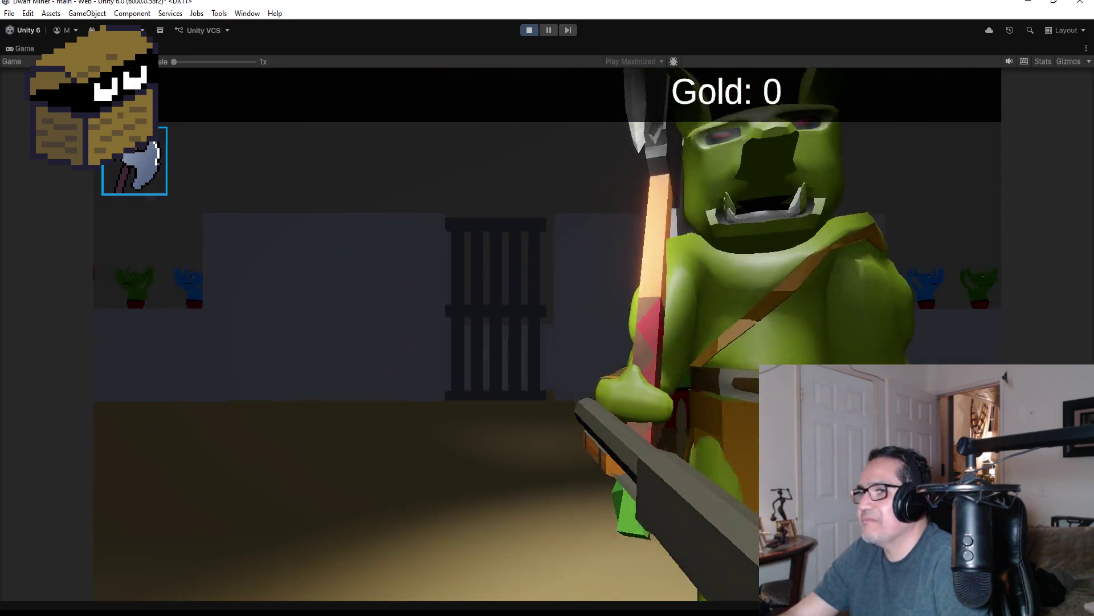
pyautogui.click(547, 308)
pyautogui.click(547, 308)
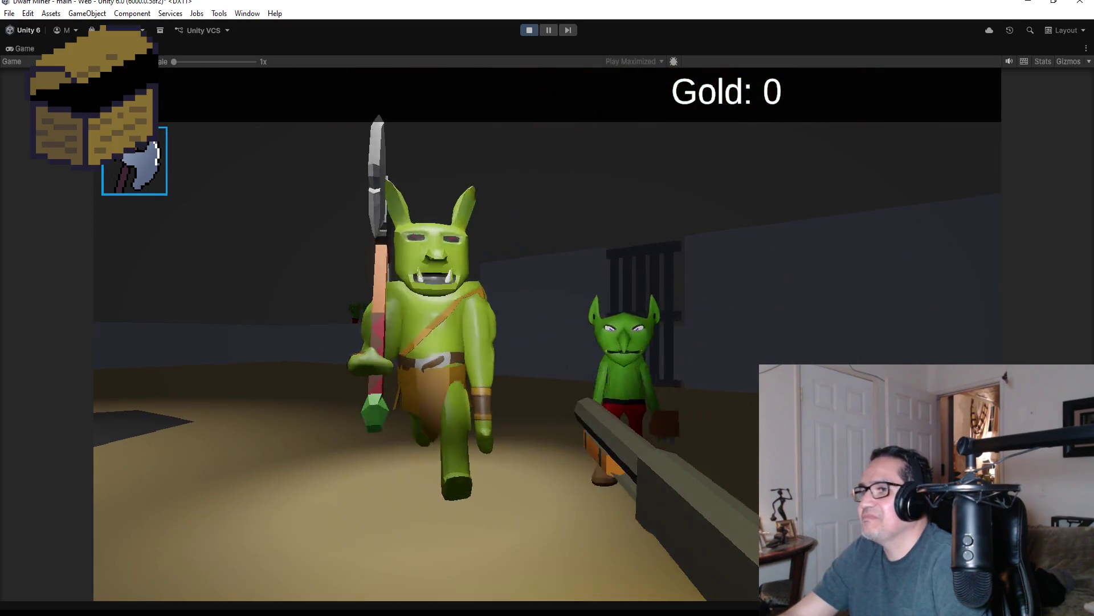
pyautogui.press('Escape')
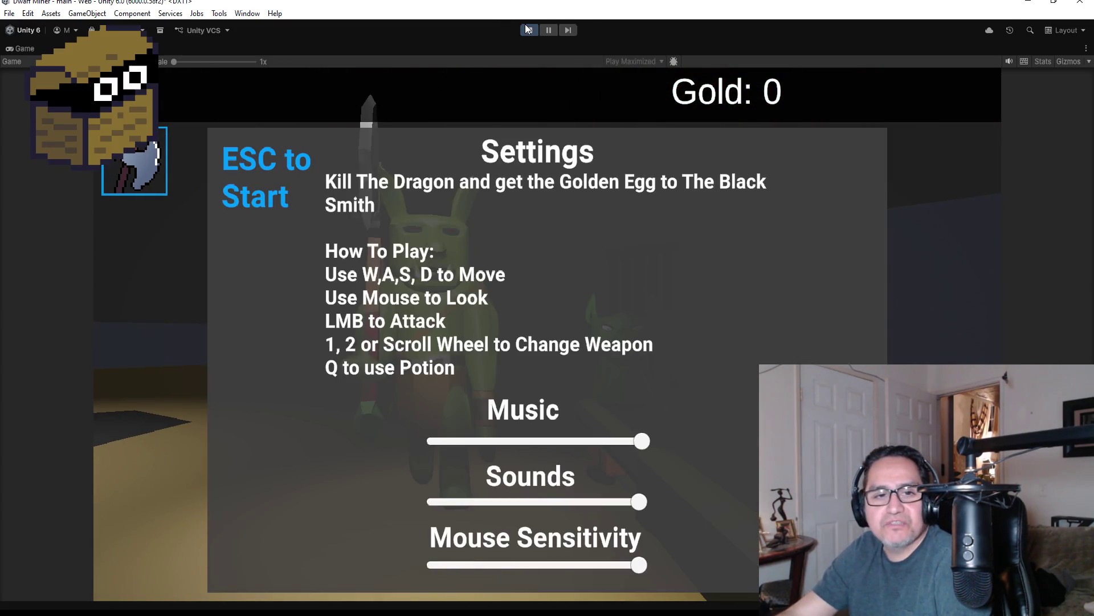
pyautogui.click(525, 32)
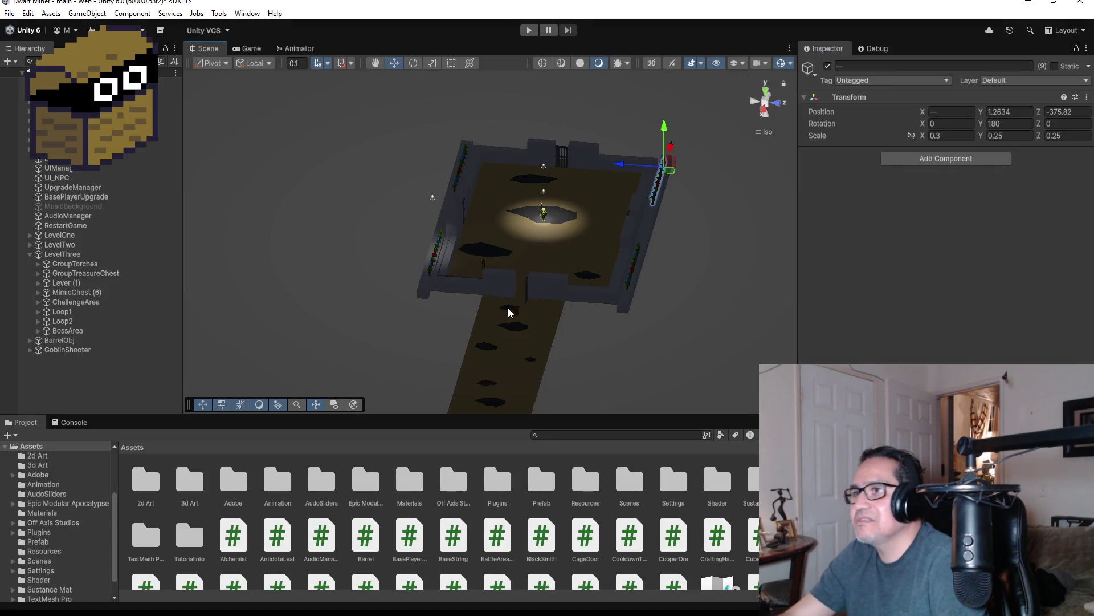
# Create a new empty child object under BossArea
pyautogui.click(71, 351)
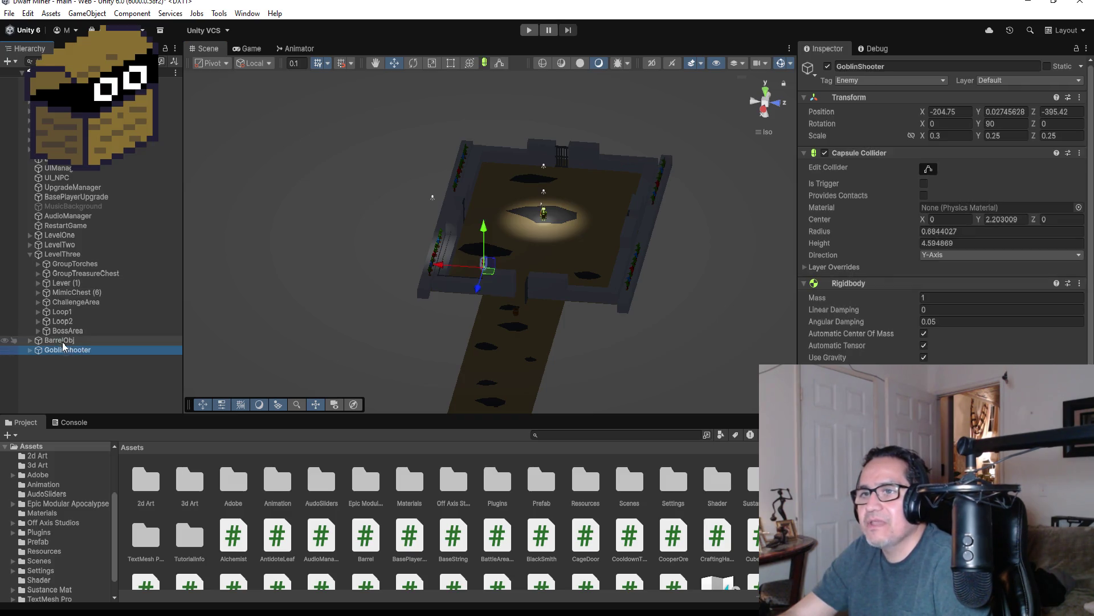
pyautogui.click(62, 341)
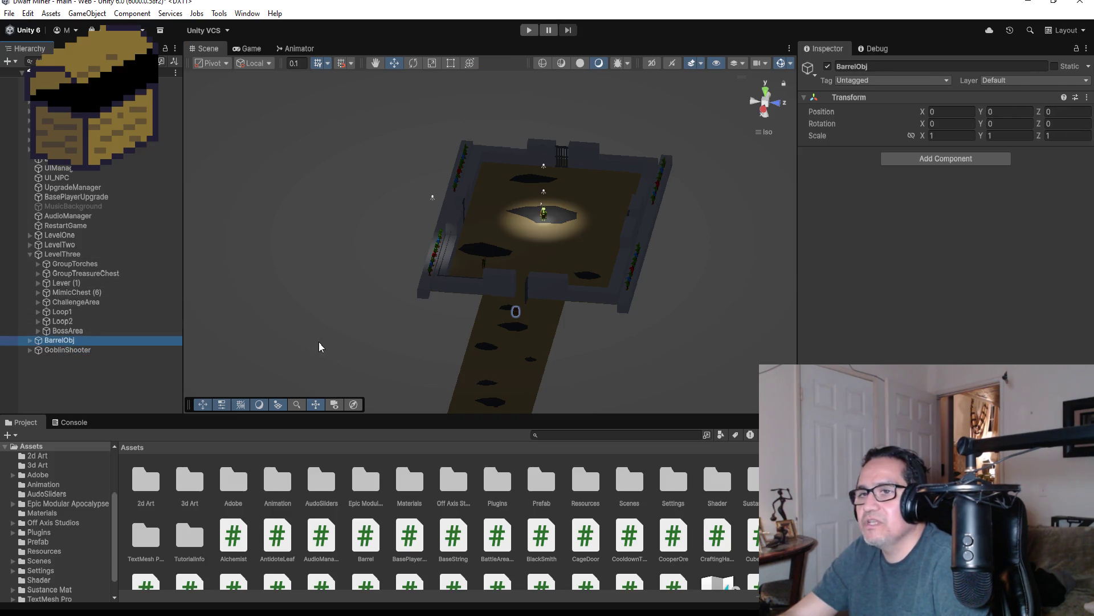
pyautogui.click(39, 331)
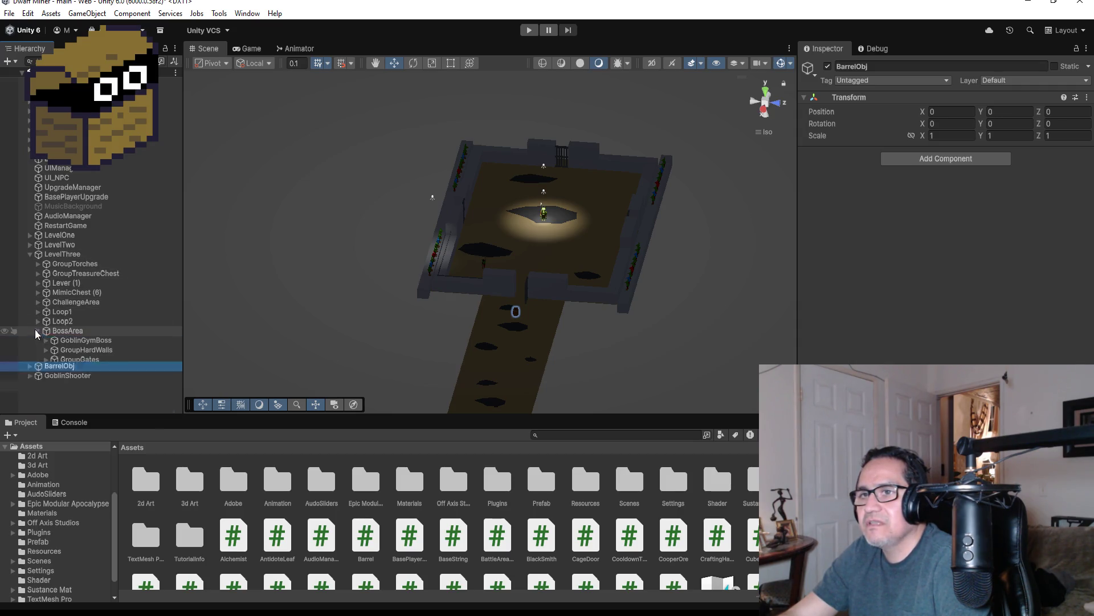
pyautogui.scroll(-3, 63, 285)
pyautogui.click(64, 266)
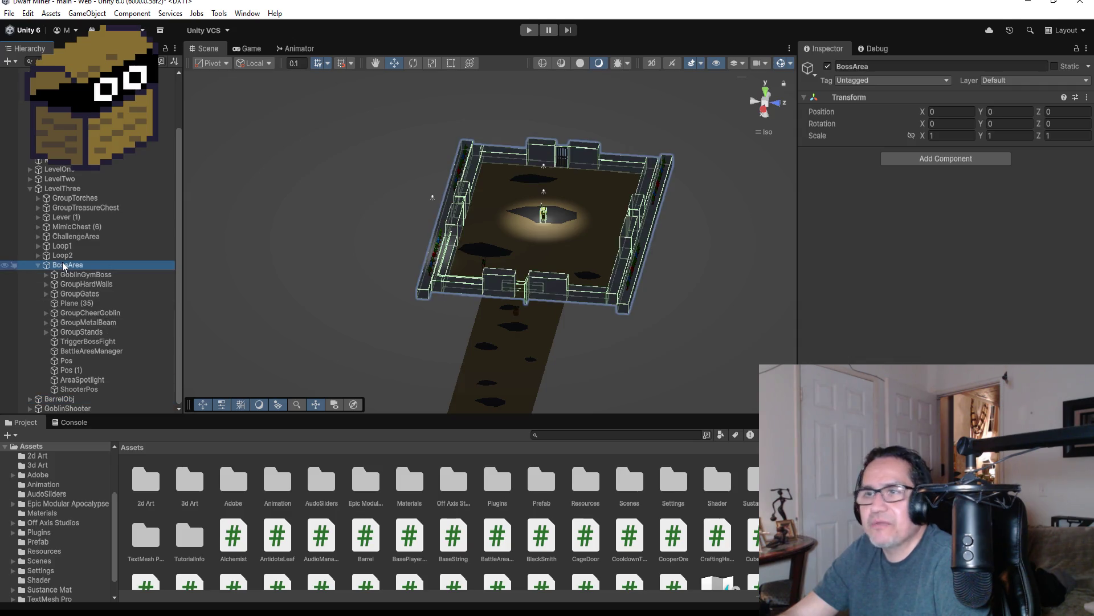
pyautogui.rightClick(64, 267)
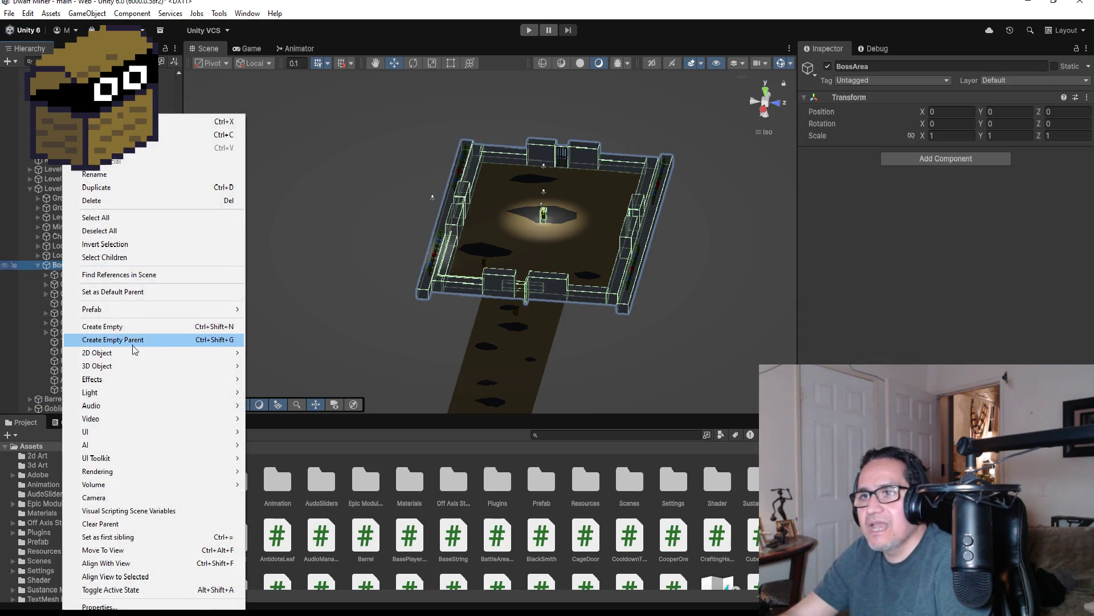
pyautogui.click(139, 328)
# Rename the empty object GroupBarrels and move BarrelObj inside it
pyautogui.click(903, 69)
pyautogui.write('GroupB')
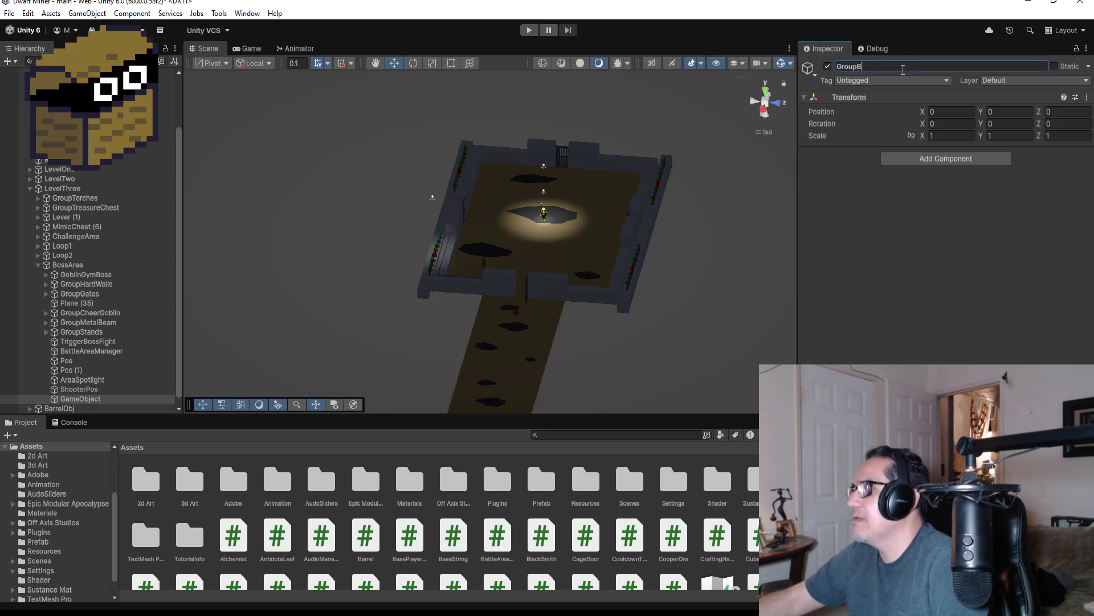
pyautogui.press('BackSpace')
pyautogui.press('BackSpace')
pyautogui.write('els')
pyautogui.press('Return')
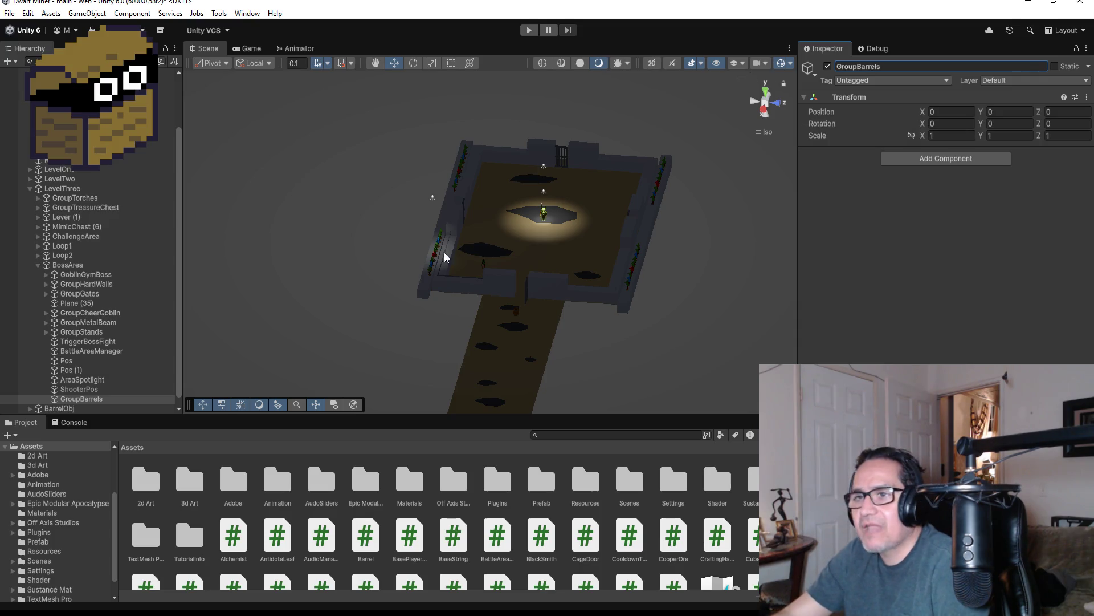
pyautogui.scroll(-1, 125, 350)
pyautogui.moveTo(74, 393); pyautogui.dragTo(94, 398)
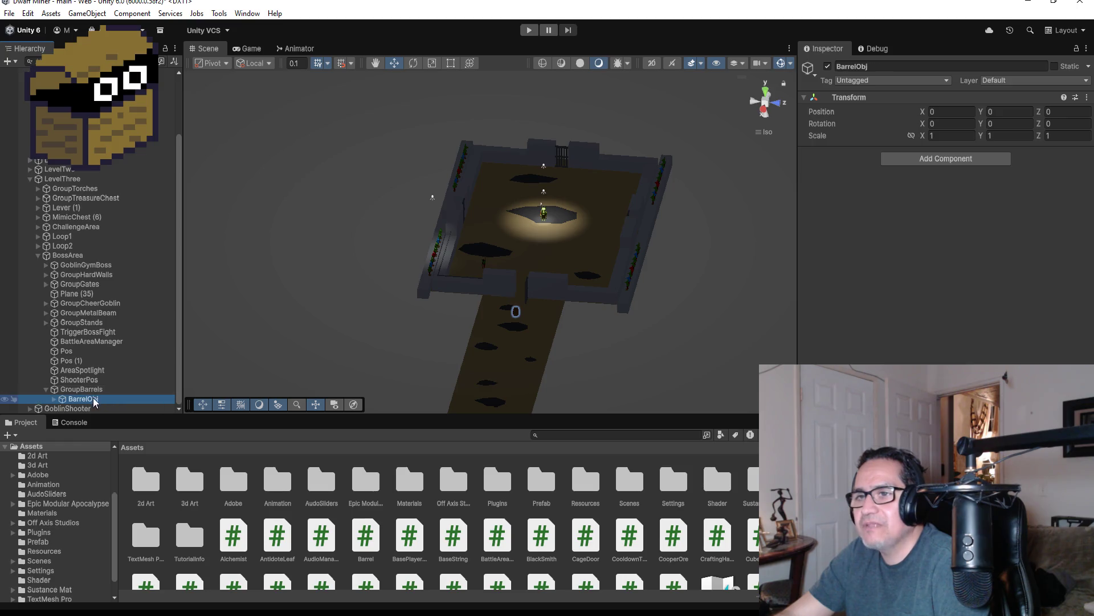
pyautogui.click(766, 91)
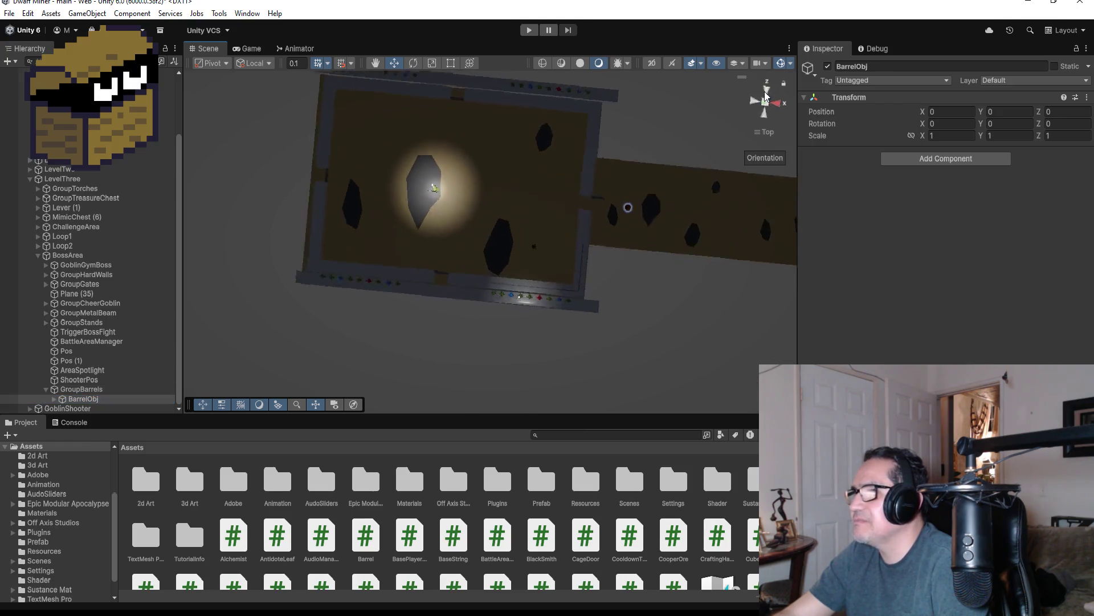
# Move BarrelObj's Barrel and Pos together toward the arena's upper right
pyautogui.click(74, 399)
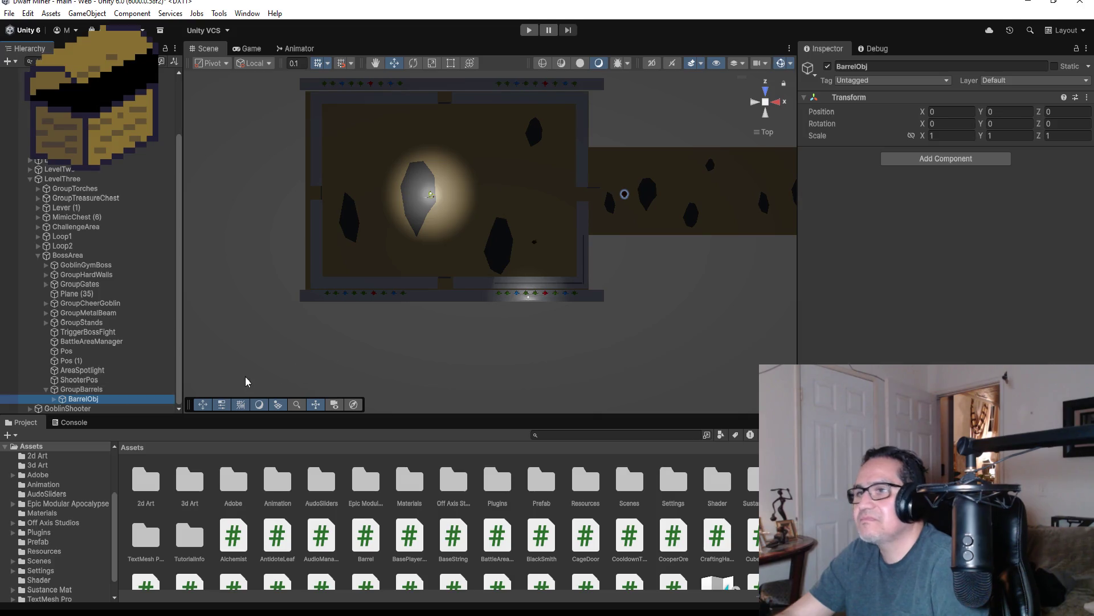
pyautogui.click(54, 398)
pyautogui.click(85, 389)
pyautogui.keyDown('shift'); pyautogui.click(83, 399); pyautogui.keyUp('shift')
pyautogui.moveTo(676, 194); pyautogui.dragTo(527, 200)
pyautogui.moveTo(470, 153)
pyautogui.mouseDown()
pyautogui.moveTo(482, 87)
pyautogui.moveTo(604, 121)
pyautogui.mouseUp()
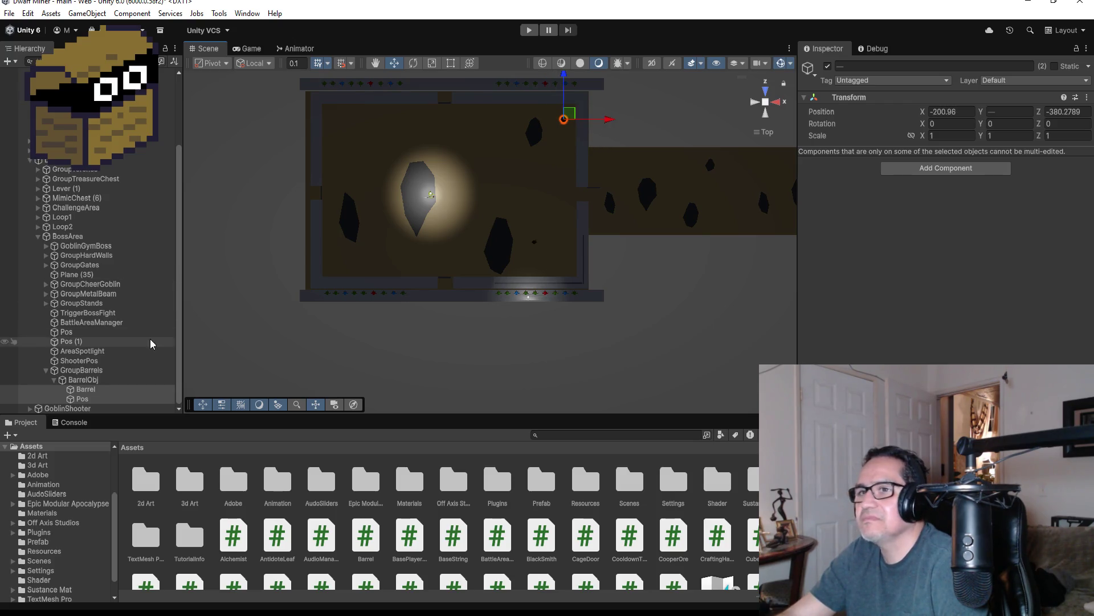
# Duplicate BarrelObj and move the copy's Barrel and Pos down near the arena's lower edge
pyautogui.click(55, 380)
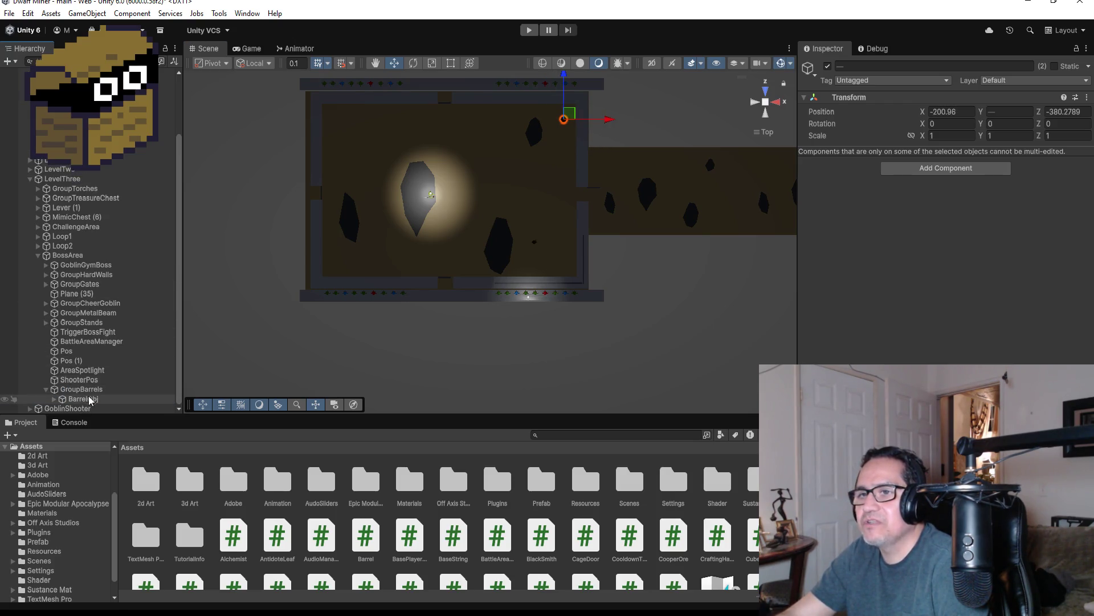
pyautogui.click(92, 399)
pyautogui.hotkey('ctrl', 'd')
pyautogui.click(54, 400)
pyautogui.click(85, 390)
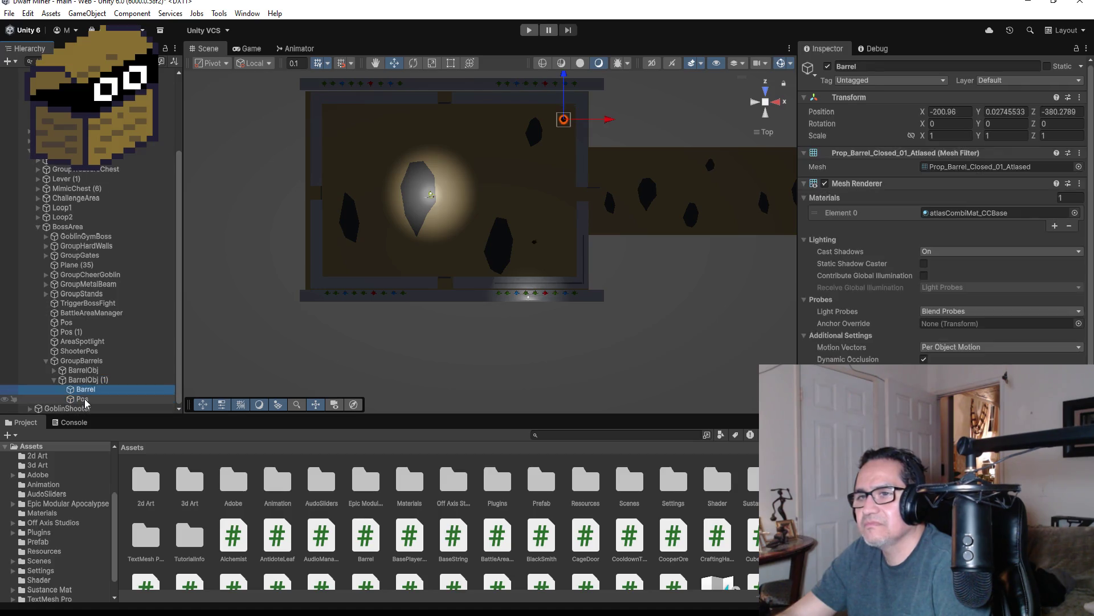
pyautogui.keyDown('shift'); pyautogui.click(82, 399); pyautogui.keyUp('shift')
pyautogui.moveTo(564, 82)
pyautogui.mouseDown()
pyautogui.moveTo(542, 241)
pyautogui.moveTo(548, 228)
pyautogui.mouseUp()
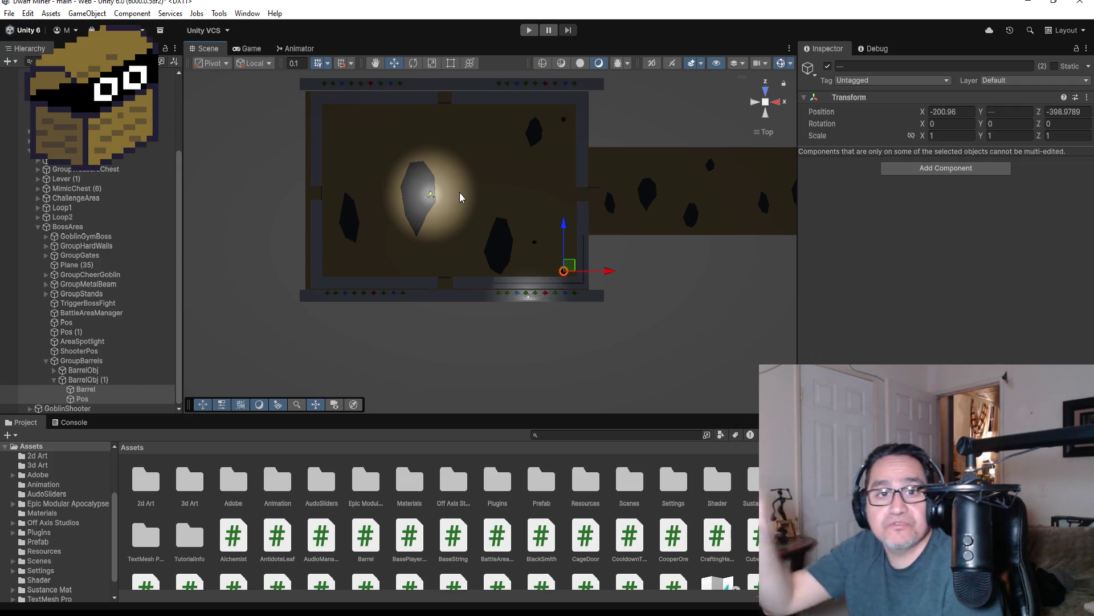
# Set GoblinShooter's Transform Position to 0, 0, 0
pyautogui.click(45, 362)
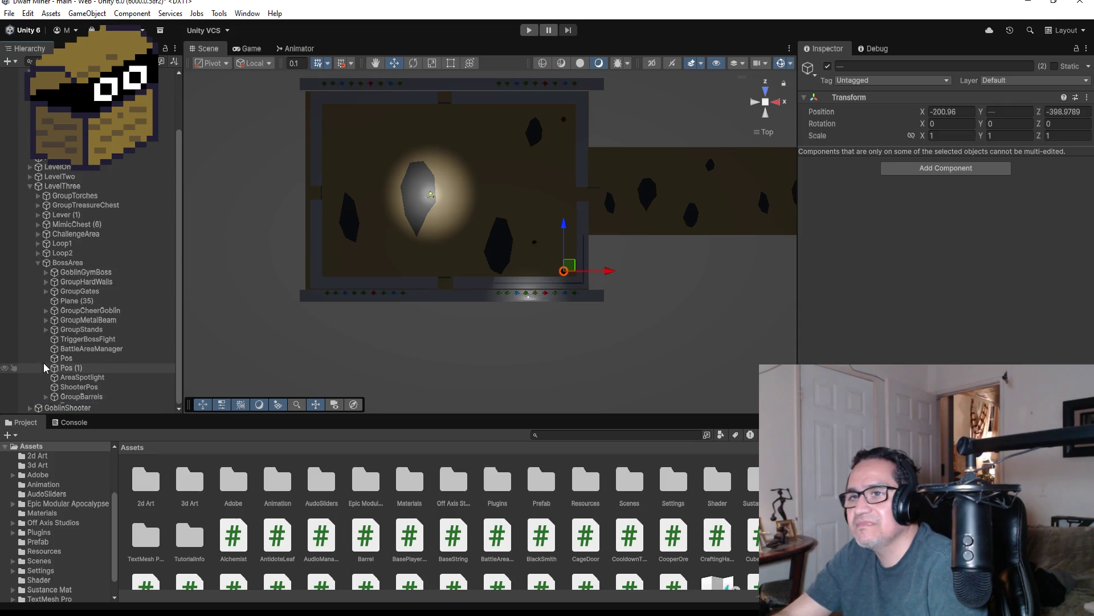
pyautogui.click(36, 265)
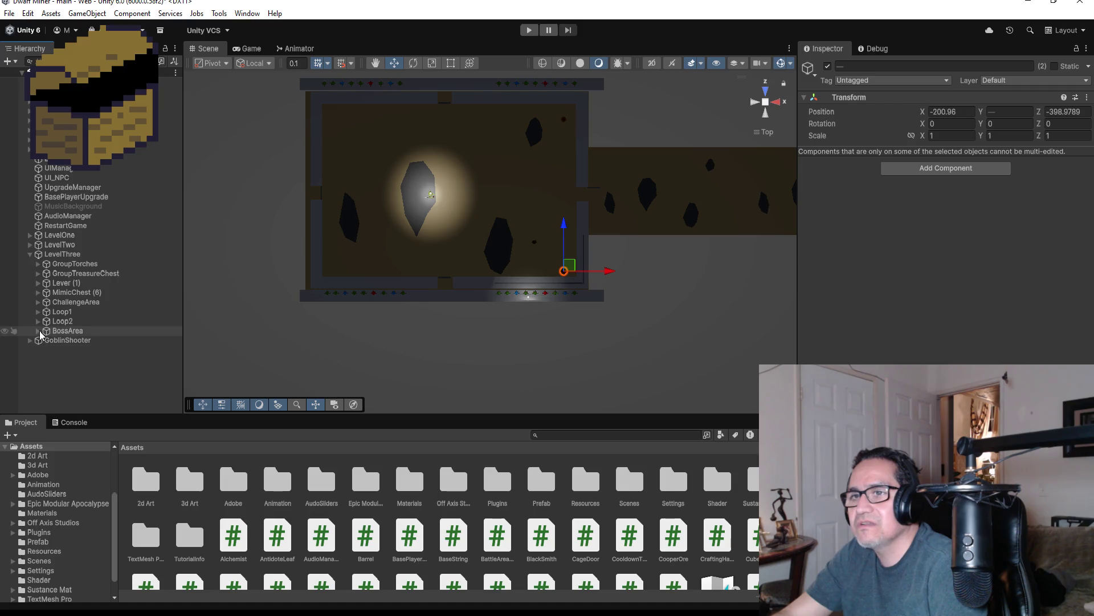
pyautogui.click(56, 340)
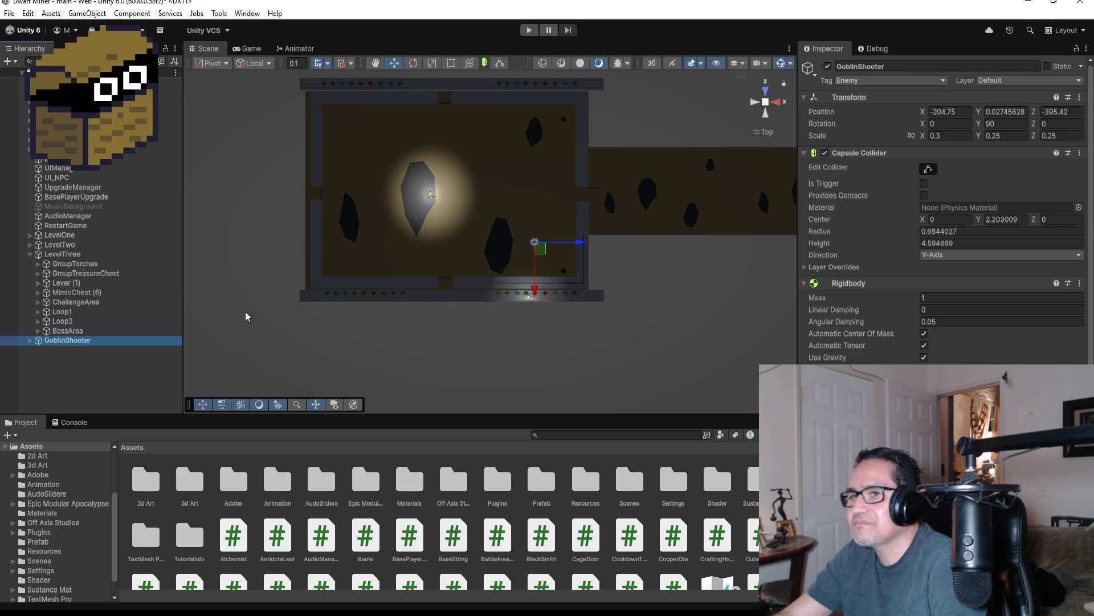
pyautogui.scroll(5, 491, 256)
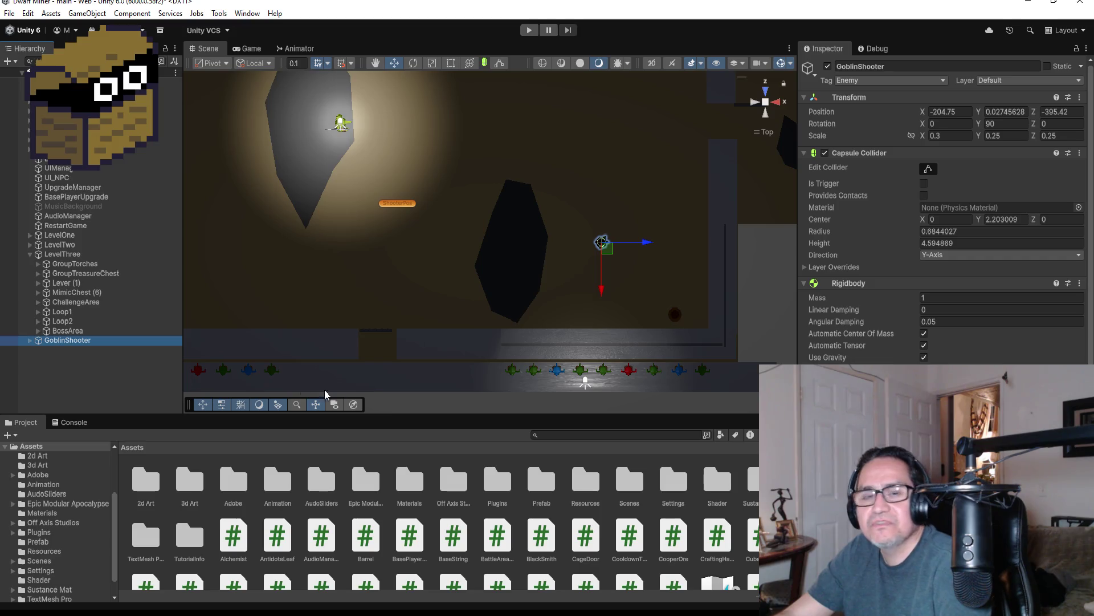
pyautogui.click(968, 112)
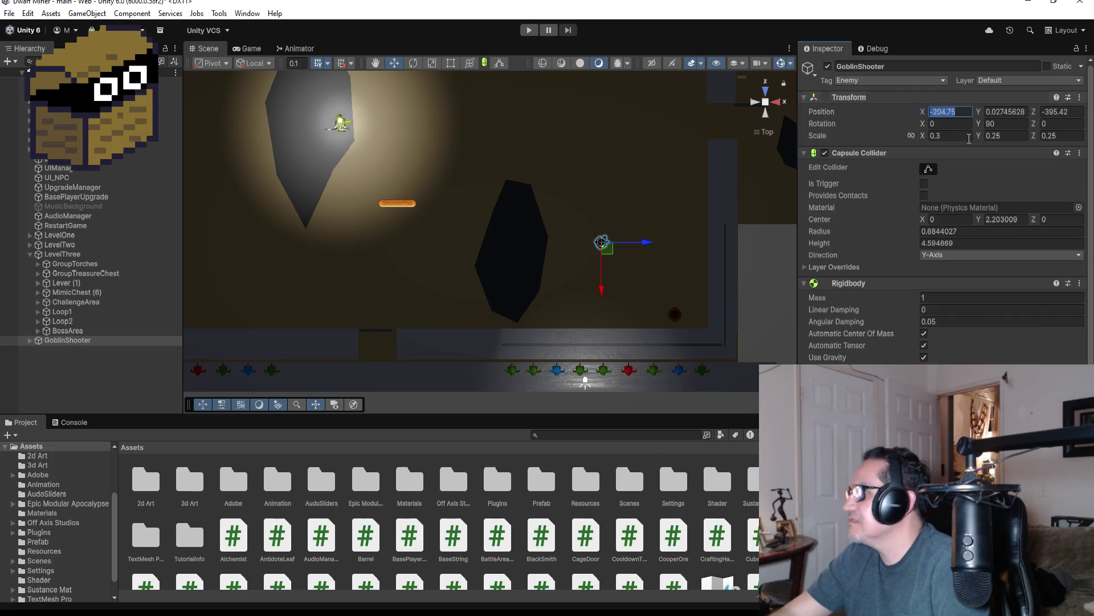
pyautogui.scroll(-5, 968, 112)
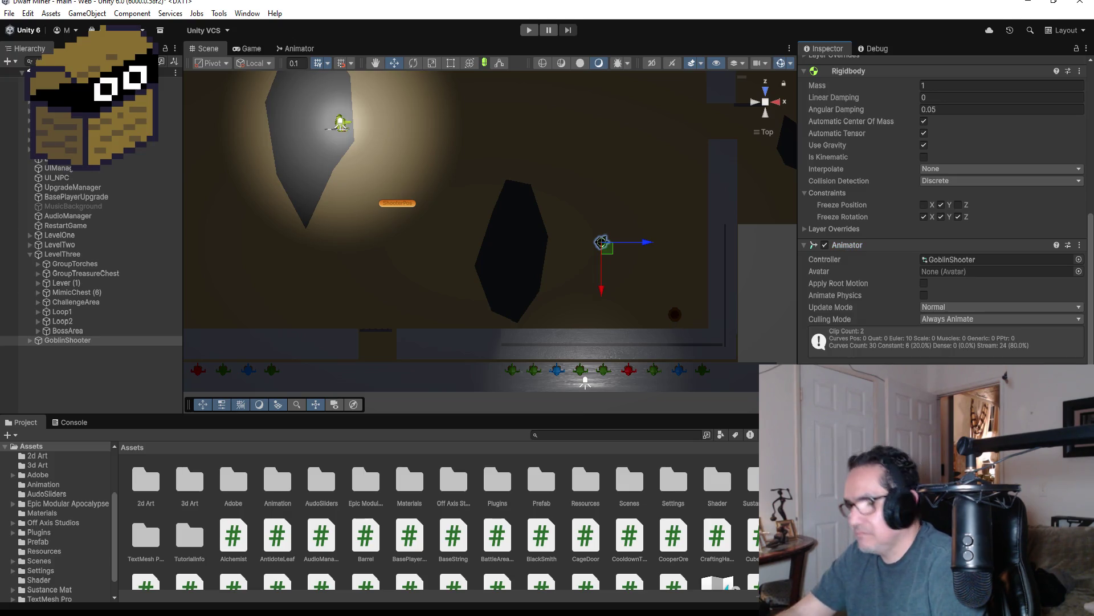
pyautogui.scroll(5, 966, 333)
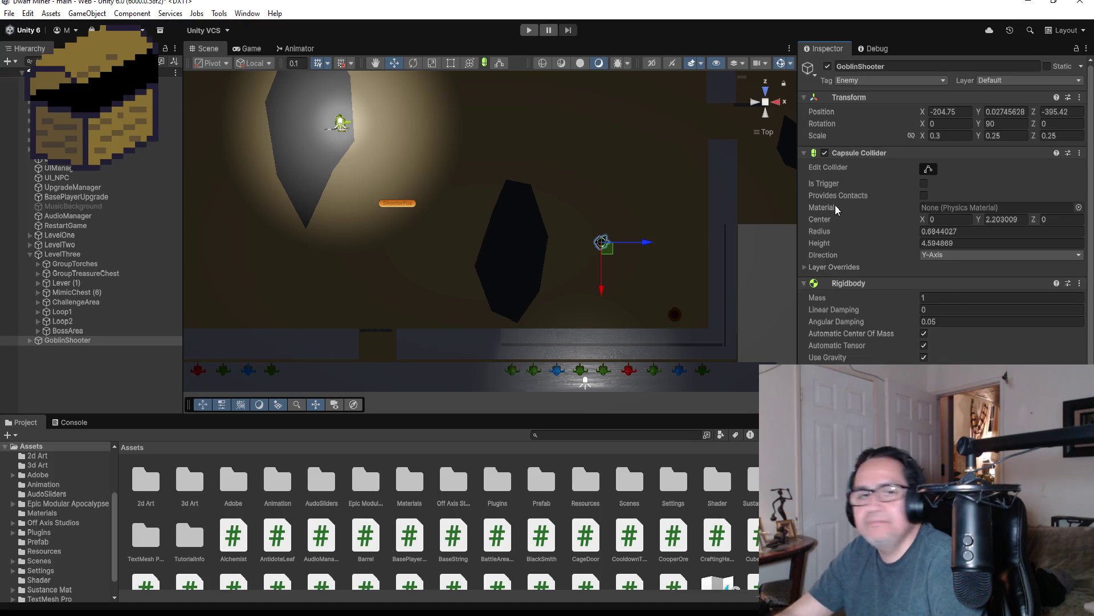
pyautogui.moveTo(835, 205)
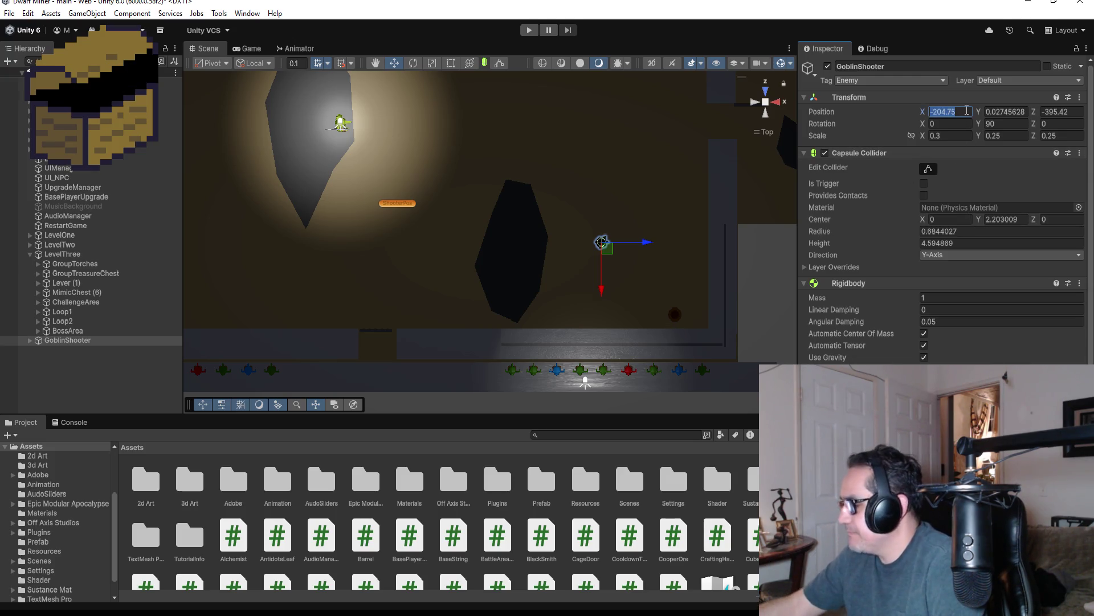
pyautogui.write('0')
pyautogui.press('Tab')
pyautogui.write('0')
pyautogui.press('Tab')
pyautogui.write('0')
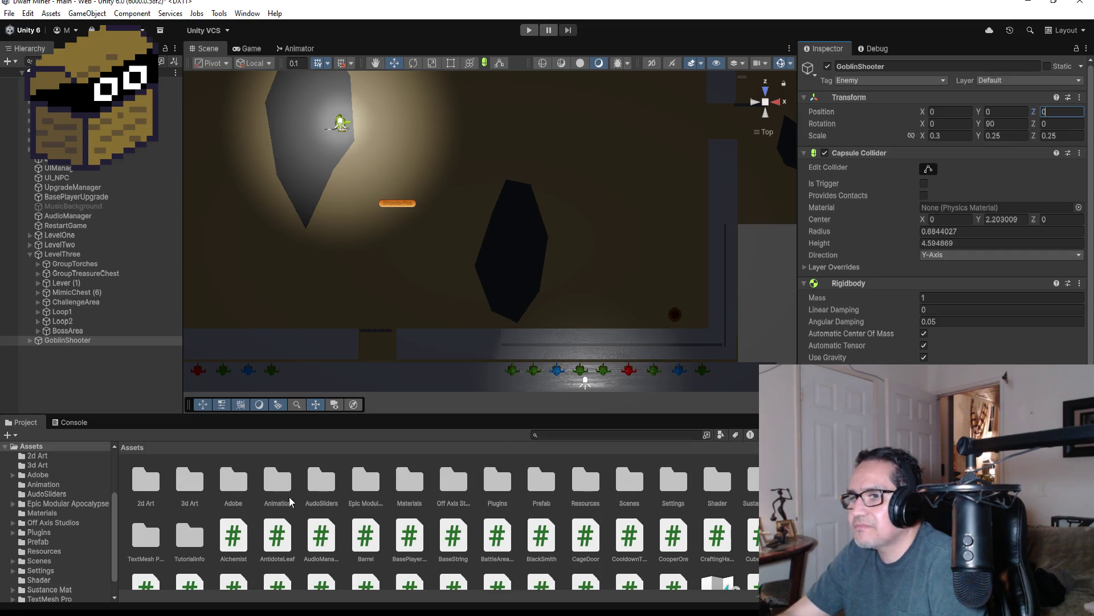
# Save GoblinShooter as a prefab in Assets/Prefab and delete it from the scene
pyautogui.moveTo(74, 341)
pyautogui.mouseDown()
pyautogui.moveTo(411, 509)
pyautogui.moveTo(548, 489)
pyautogui.mouseUp()
pyautogui.rightClick(78, 340)
pyautogui.press('Up')
pyautogui.press('Up')
pyautogui.press('Up')
pyautogui.press('Return')
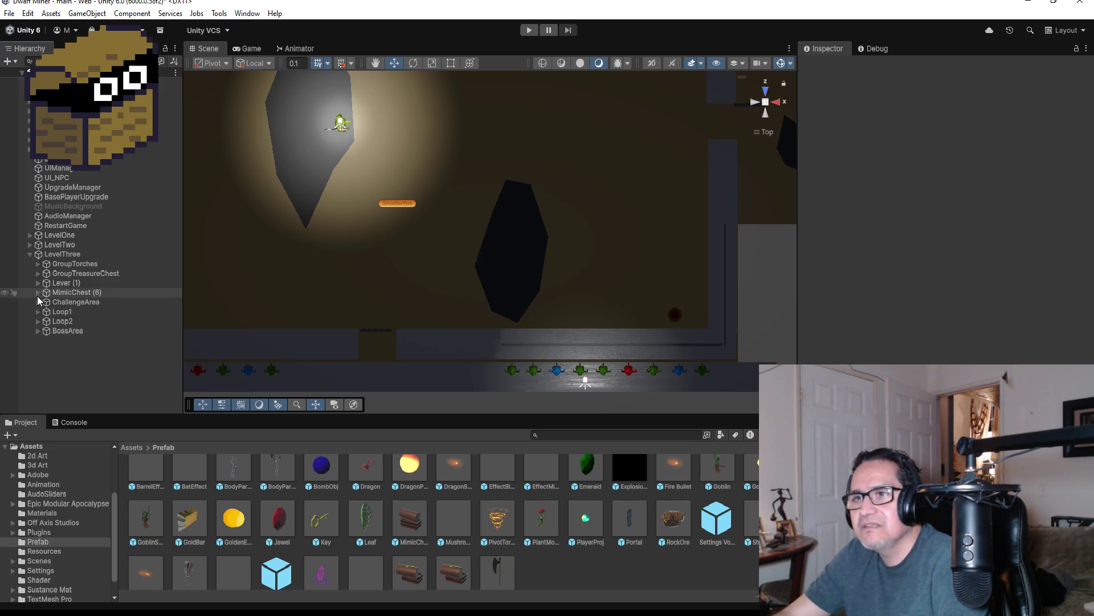
# Frame GoblinGymBoss under BossArea in the Scene view and show its Animator state graph
pyautogui.click(36, 263)
pyautogui.click(36, 263)
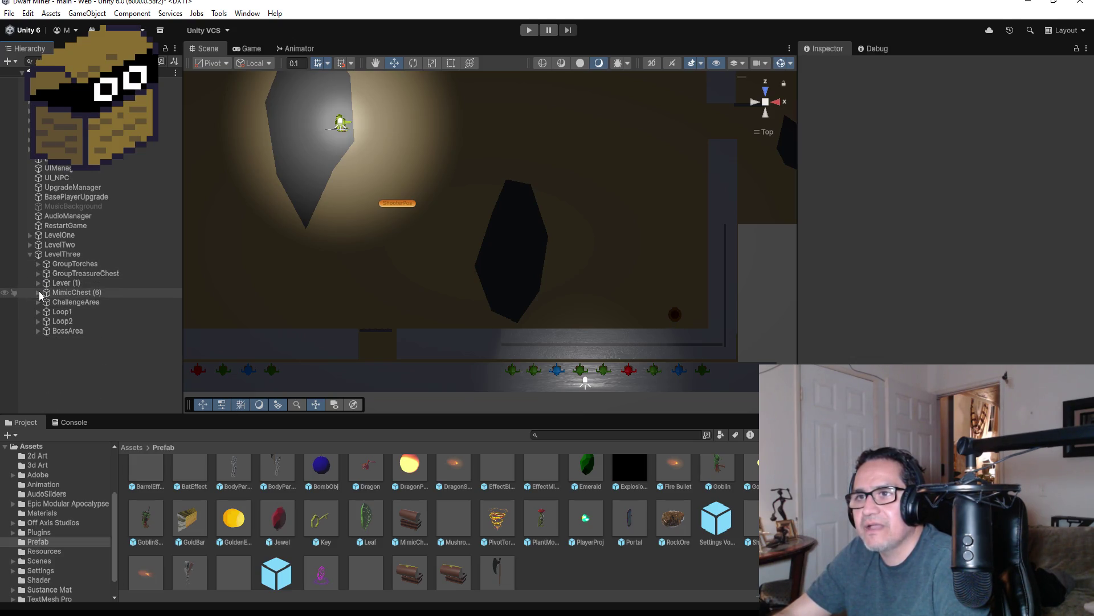
pyautogui.click(38, 331)
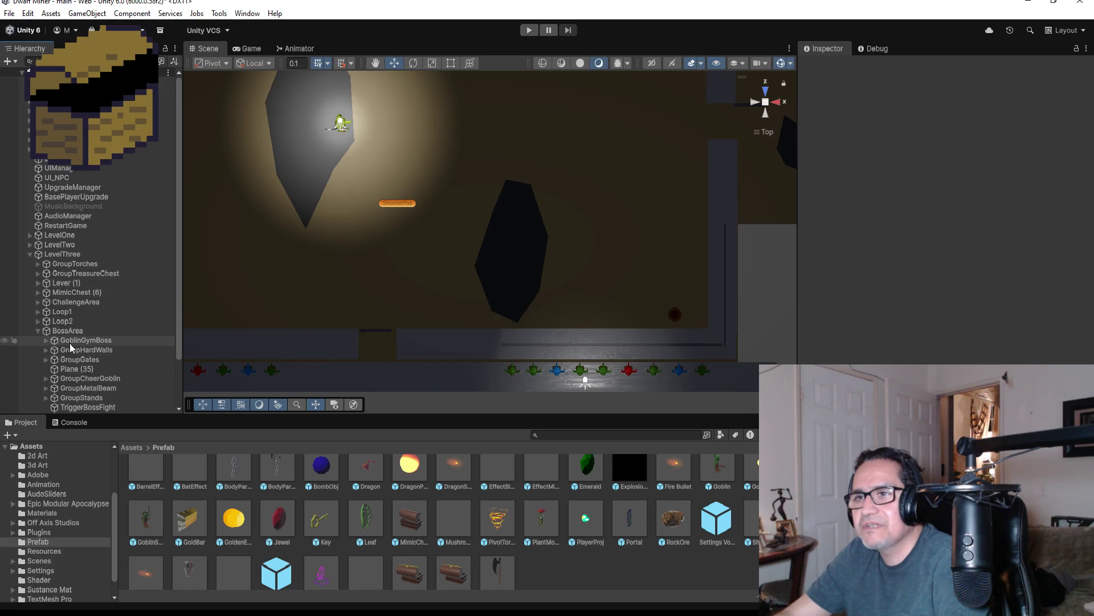
pyautogui.click(71, 341)
pyautogui.doubleClick(71, 344)
pyautogui.moveTo(586, 313)
pyautogui.mouseDown()
pyautogui.moveTo(550, 73)
pyautogui.moveTo(521, 118)
pyautogui.mouseUp()
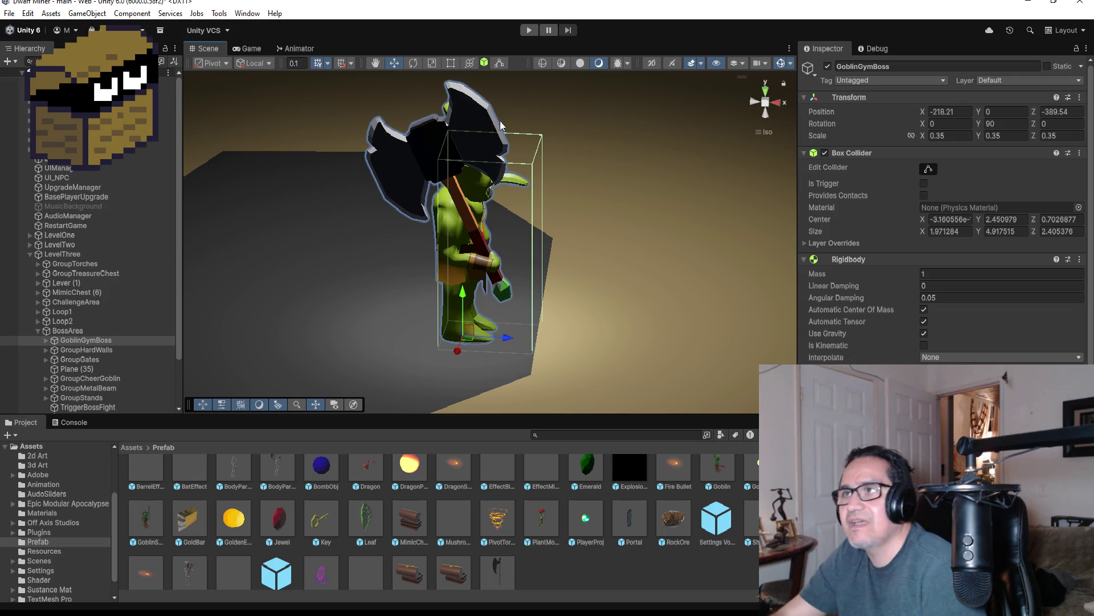
pyautogui.click(766, 91)
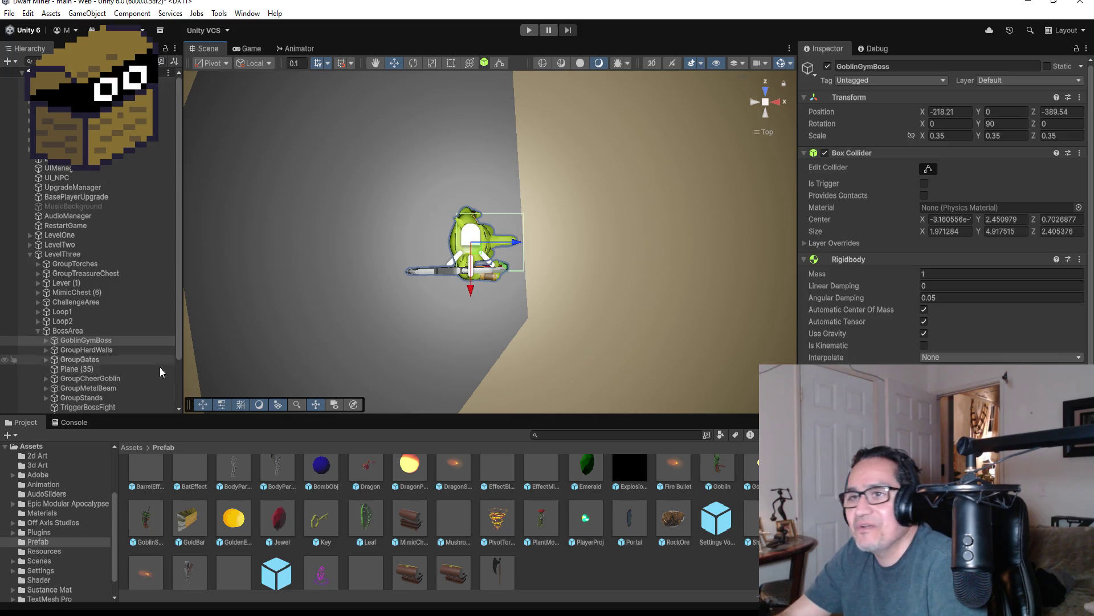
pyautogui.click(292, 49)
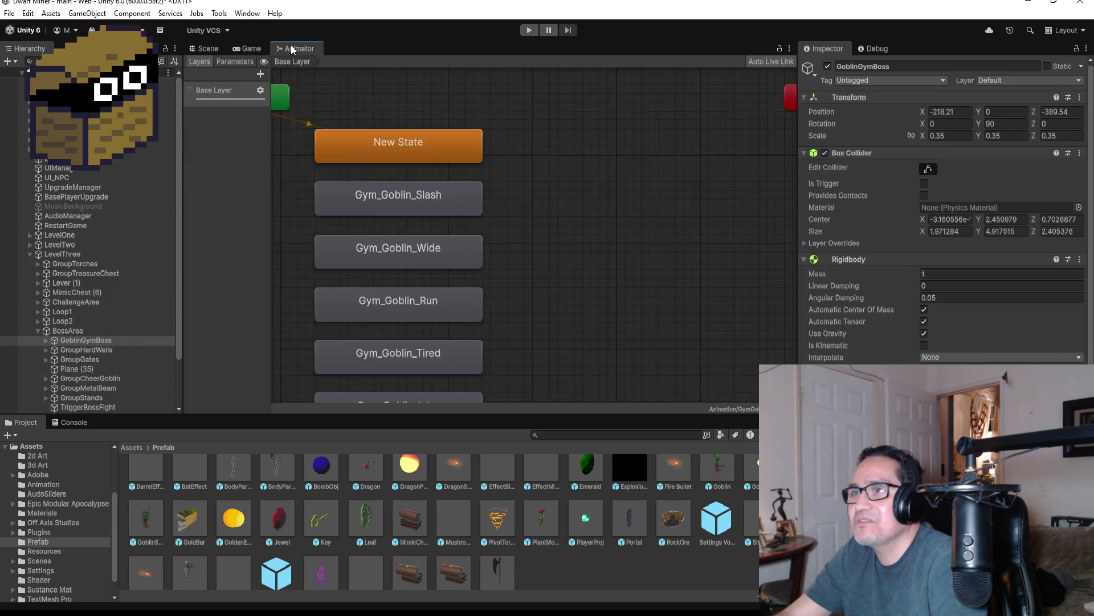
# Open the Animation window on the goblin's Gym_Goblin_Slash clip and drop down its clip list
pyautogui.scroll(-5, 459, 180)
pyautogui.scroll(3, 486, 251)
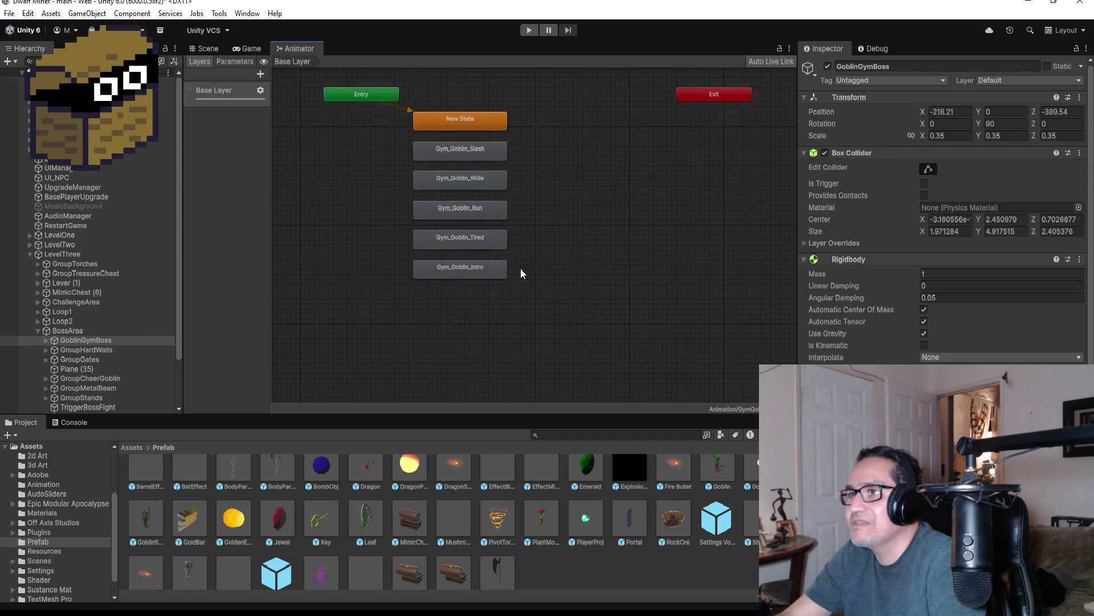
pyautogui.click(211, 51)
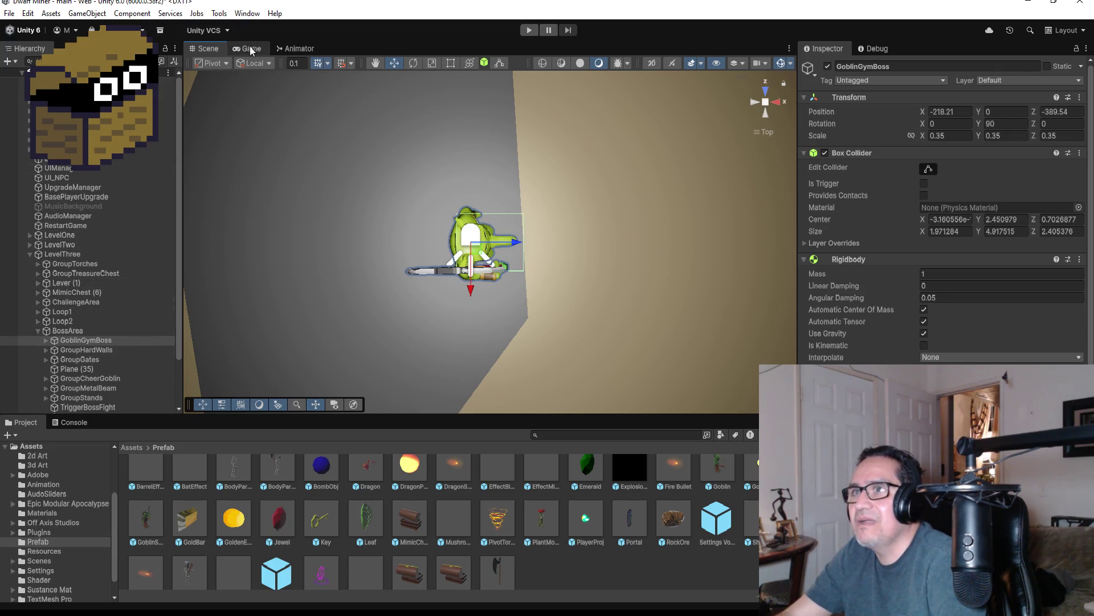
pyautogui.click(246, 13)
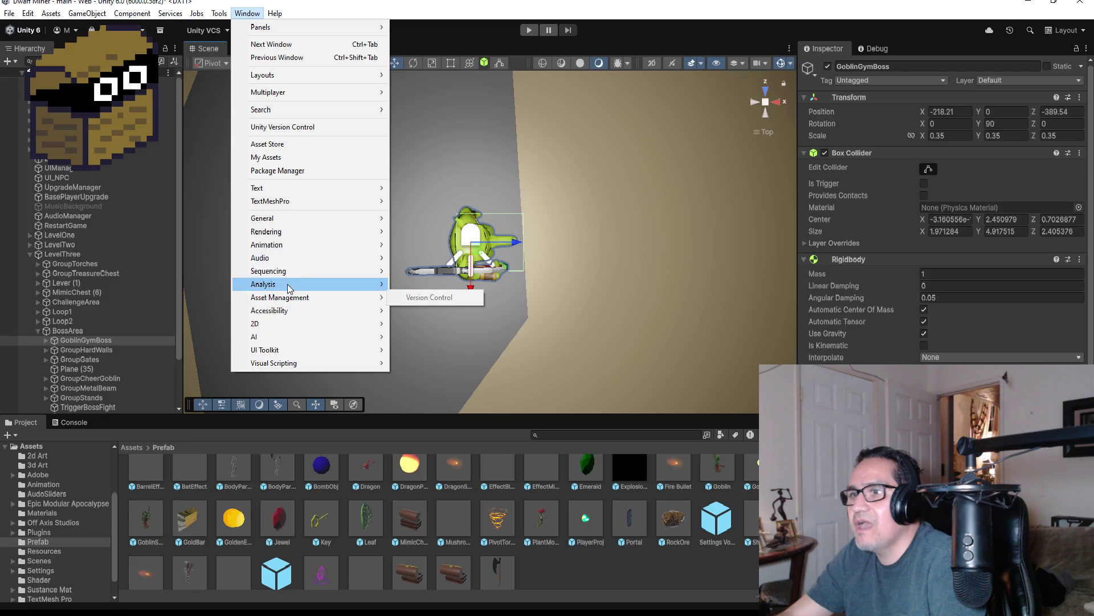
pyautogui.moveTo(296, 247)
pyautogui.click(403, 249)
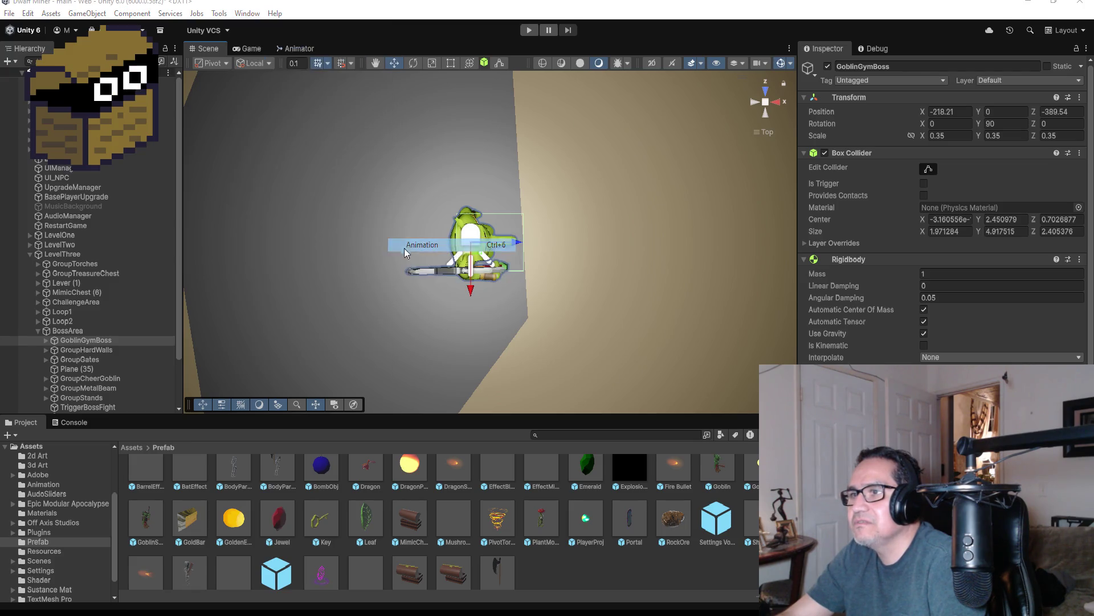
pyautogui.click(403, 249)
pyautogui.click(225, 409)
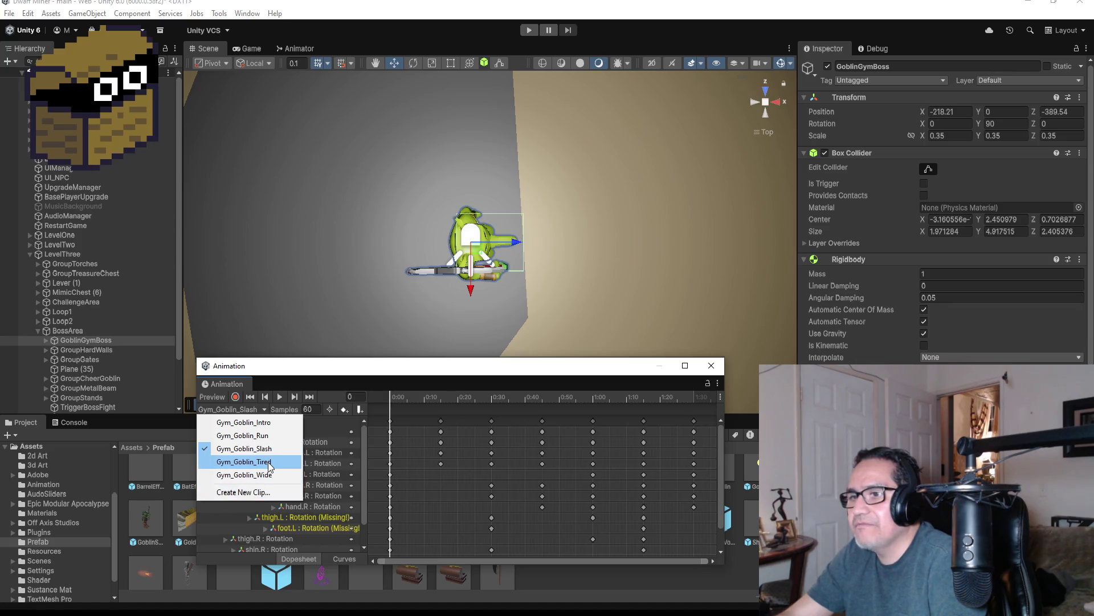
# Create a new clip named Gym_Goblin_WhirlWind and save it in Assets/Animation
pyautogui.click(253, 497)
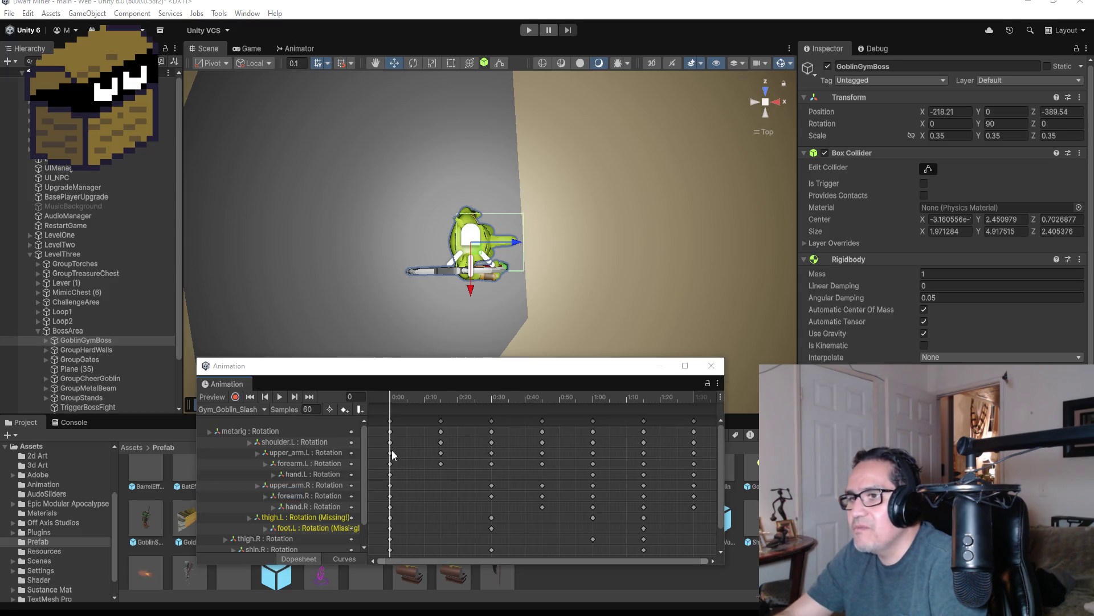
pyautogui.click(521, 164)
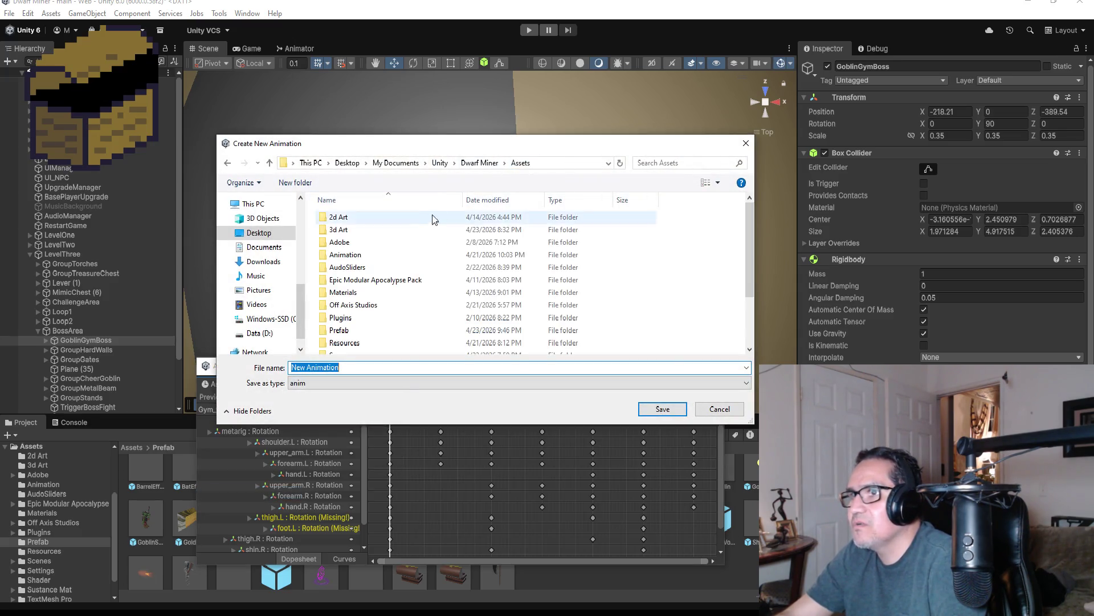
pyautogui.doubleClick(354, 254)
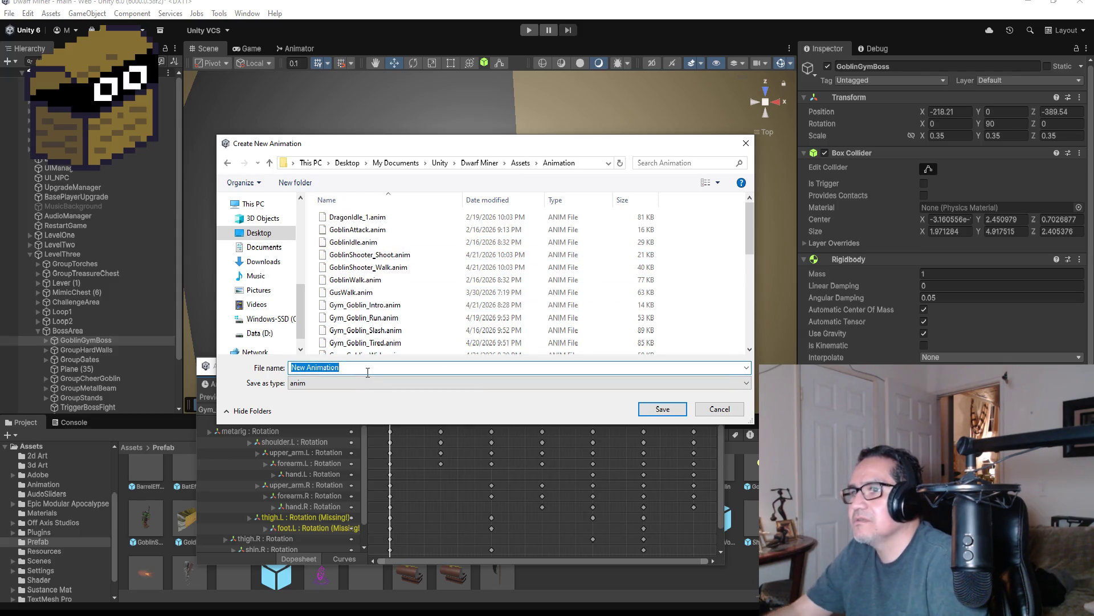
pyautogui.write('Gobli')
pyautogui.press('BackSpace')
pyautogui.press('BackSpace')
pyautogui.press('BackSpace')
pyautogui.write('ym_Goblin')
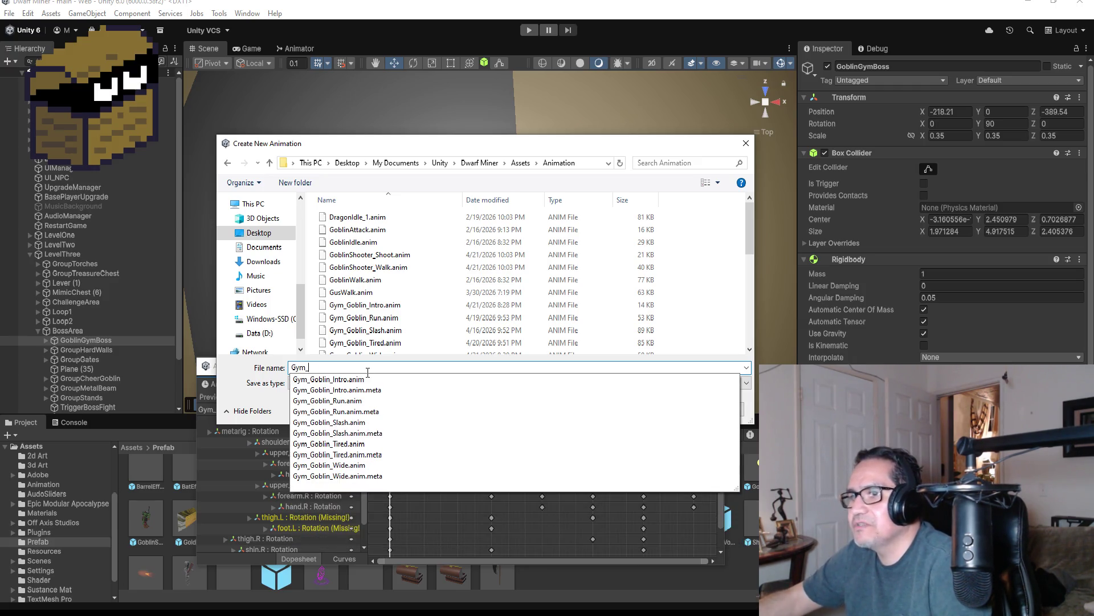
pyautogui.write('_')
pyautogui.write('W')
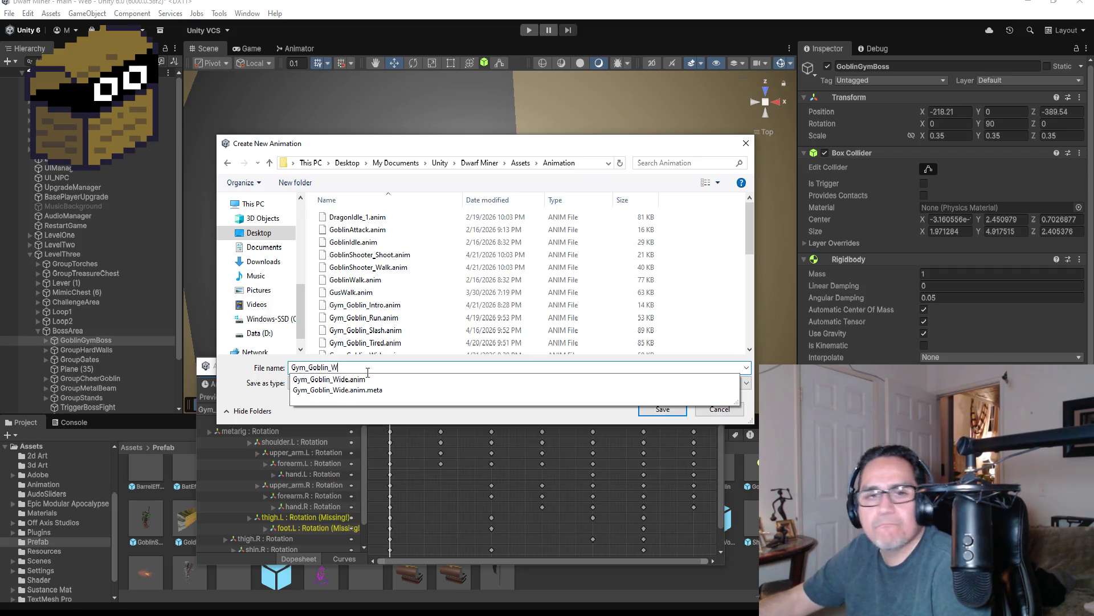
pyautogui.write('hirlWind')
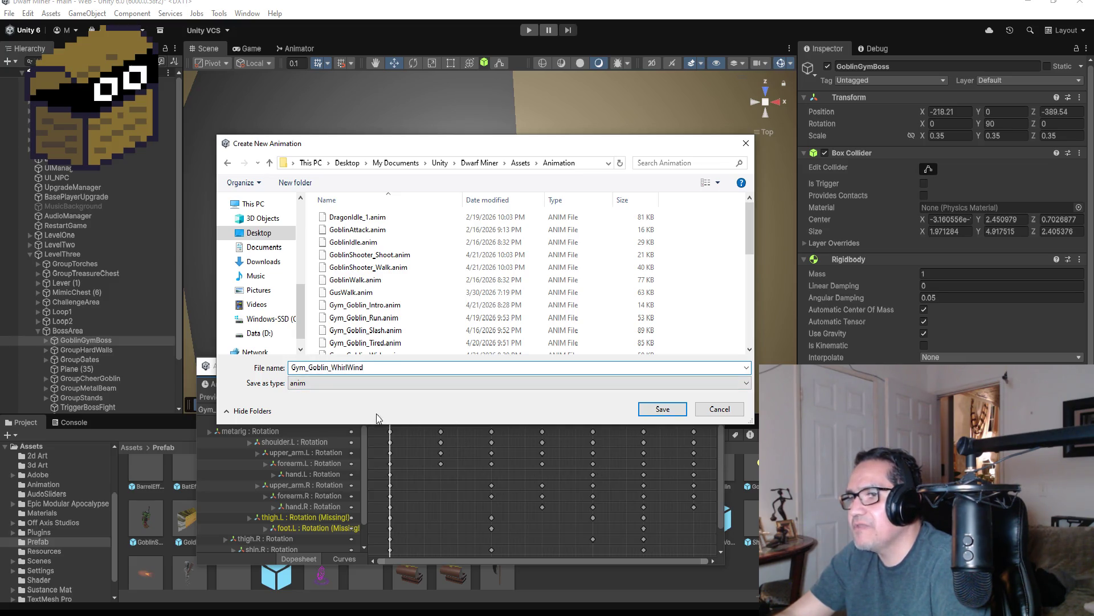
pyautogui.click(648, 410)
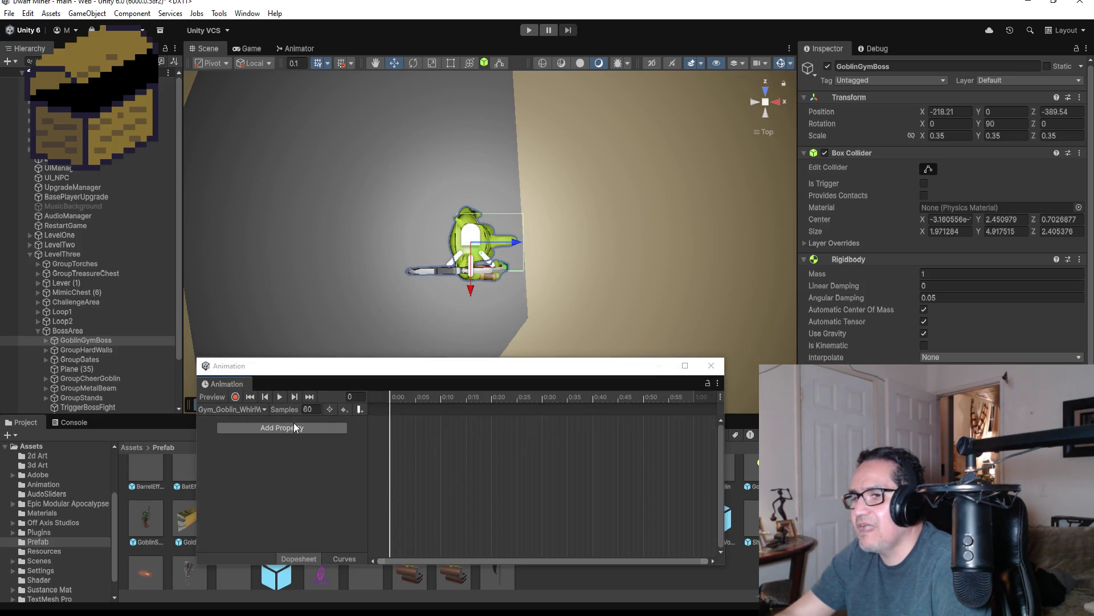
# Add a metarig Transform Rotation track, move its end keys to 0:14, and go to the last key
pyautogui.click(288, 426)
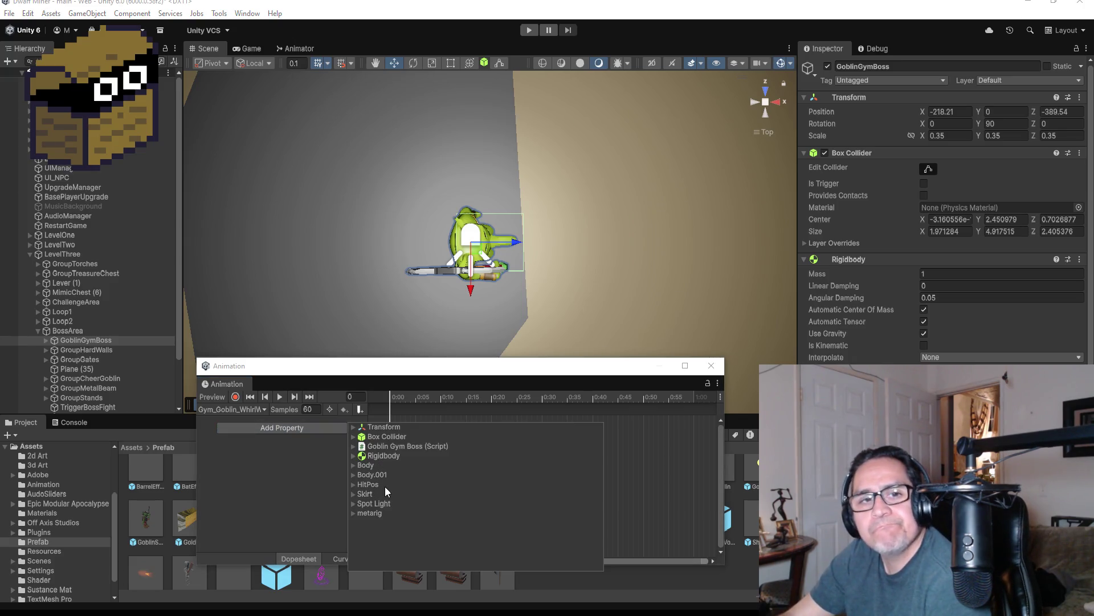
pyautogui.click(353, 513)
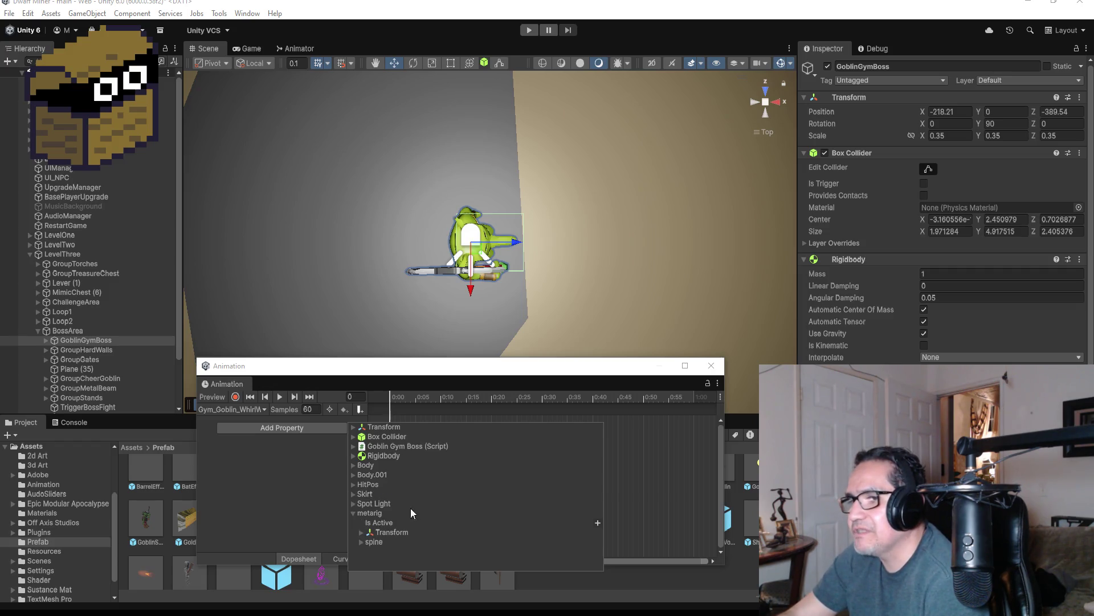
pyautogui.click(361, 533)
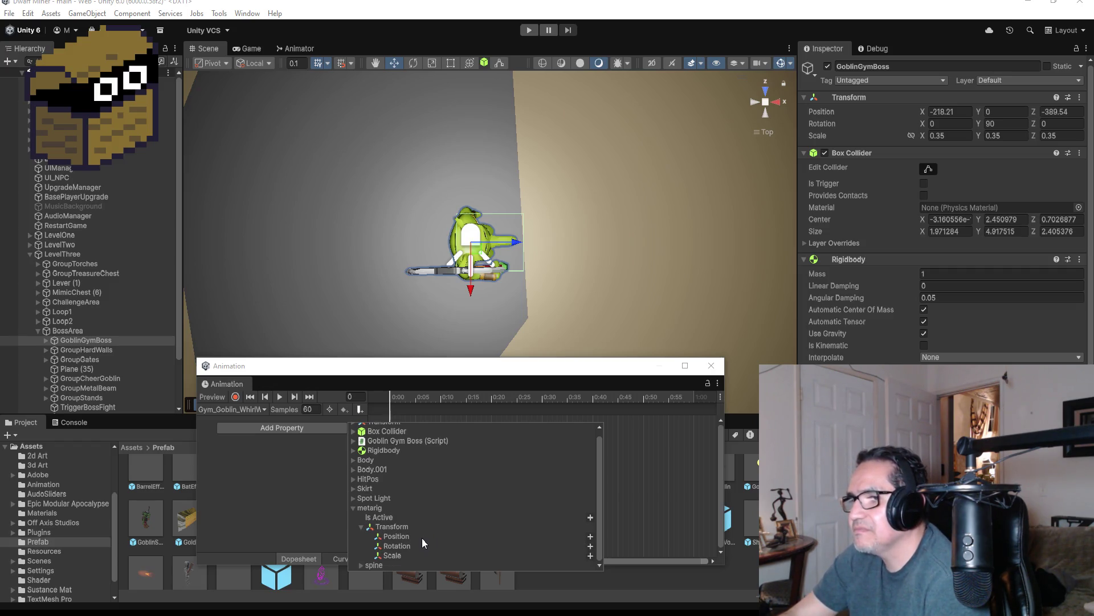
pyautogui.click(590, 546)
pyautogui.moveTo(694, 422); pyautogui.dragTo(456, 429)
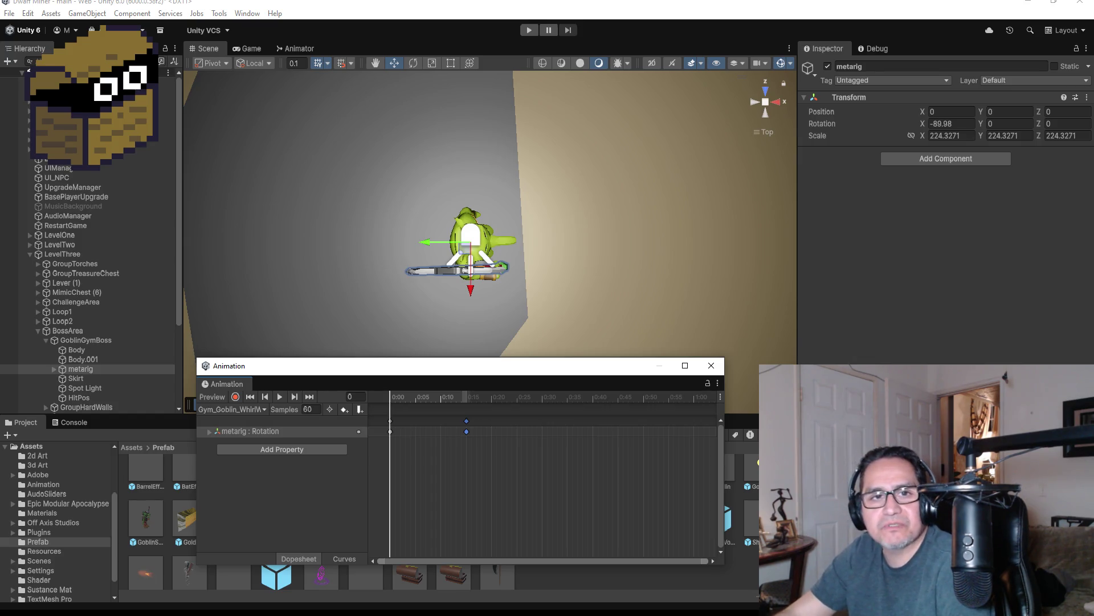
pyautogui.click(310, 396)
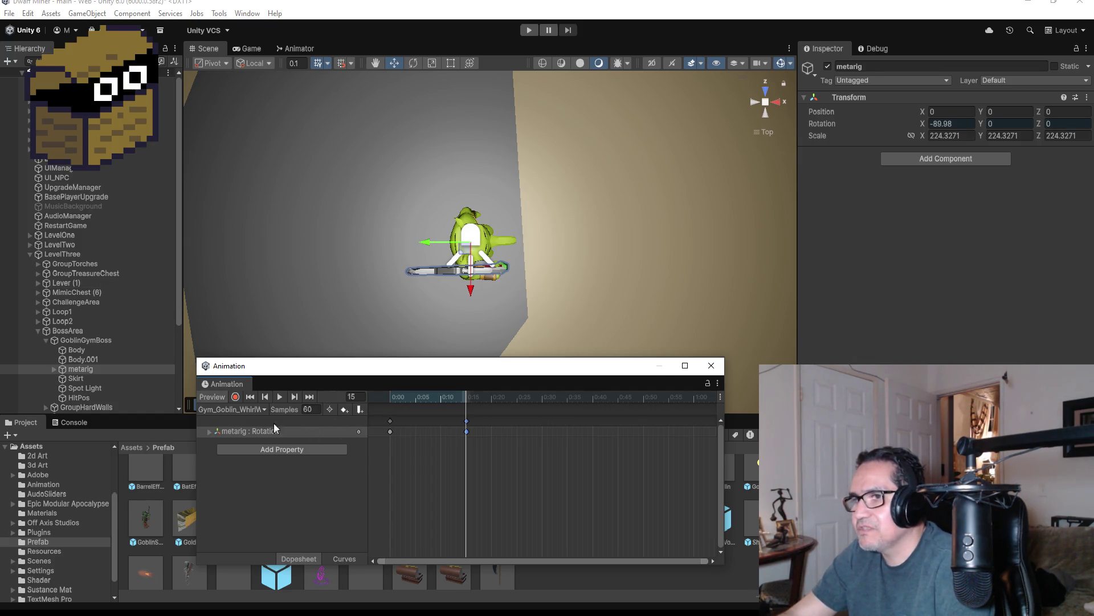
# Expand the metarig's spine chain in the Hierarchy down to the shoulders and upper arms
pyautogui.click(57, 369)
pyautogui.scroll(-5, 91, 349)
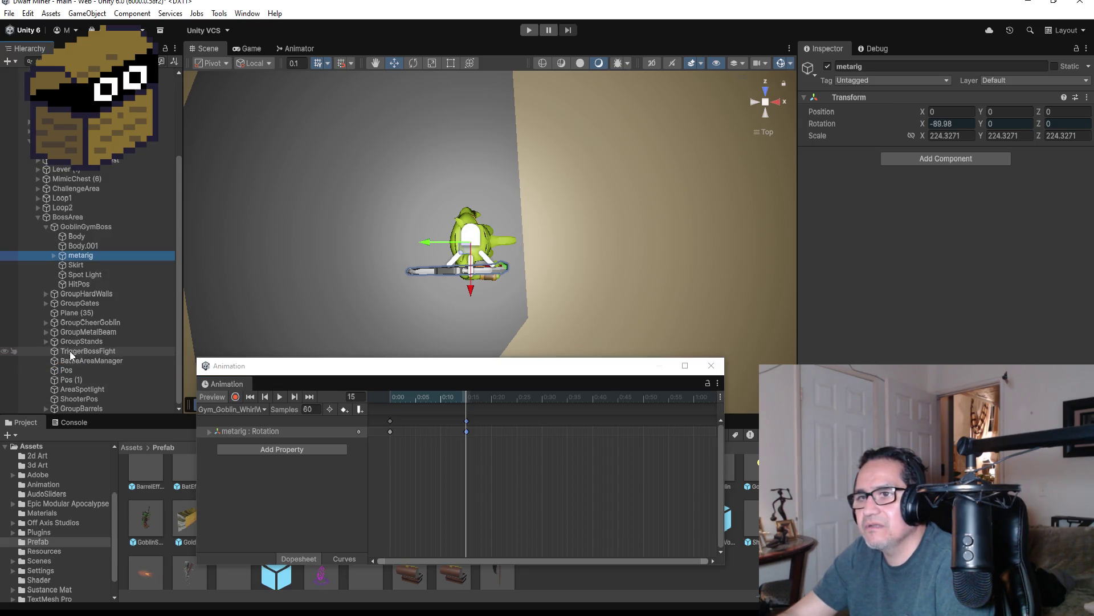
pyautogui.click(53, 255)
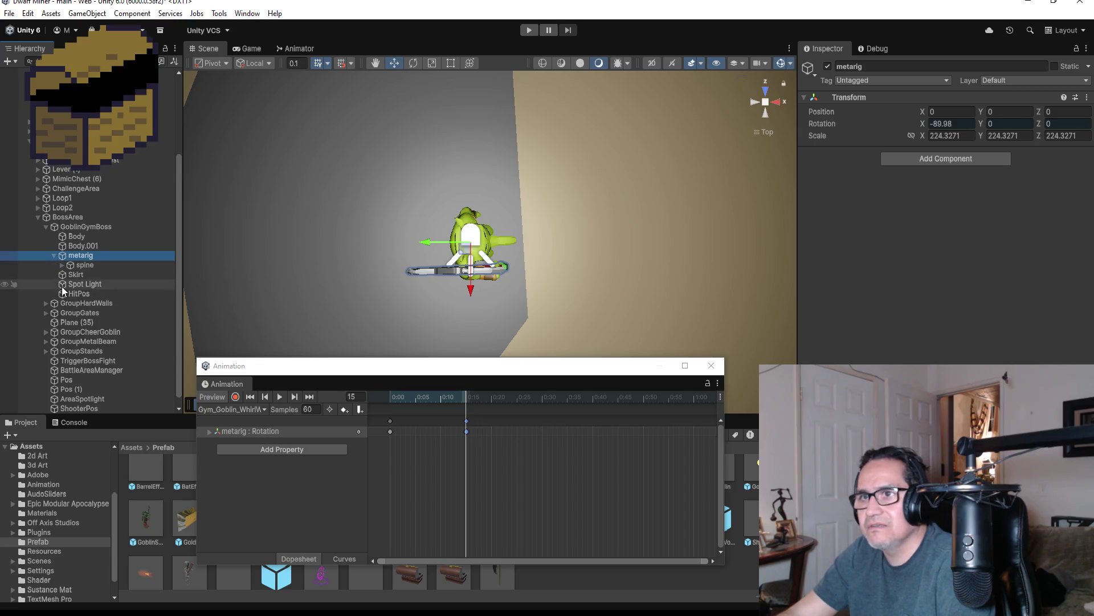
pyautogui.click(61, 265)
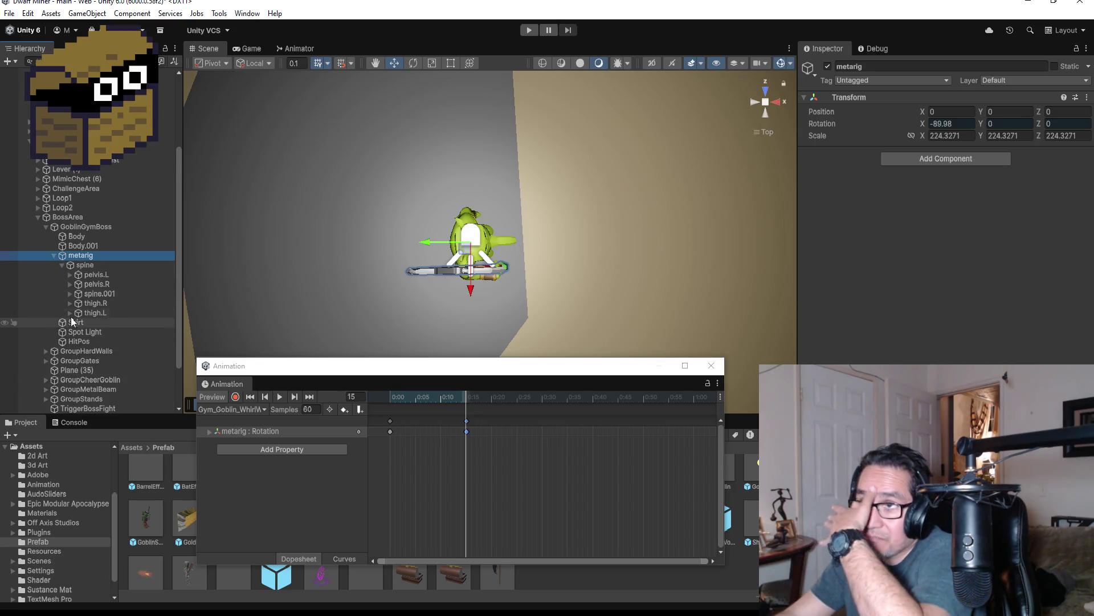
pyautogui.click(70, 292)
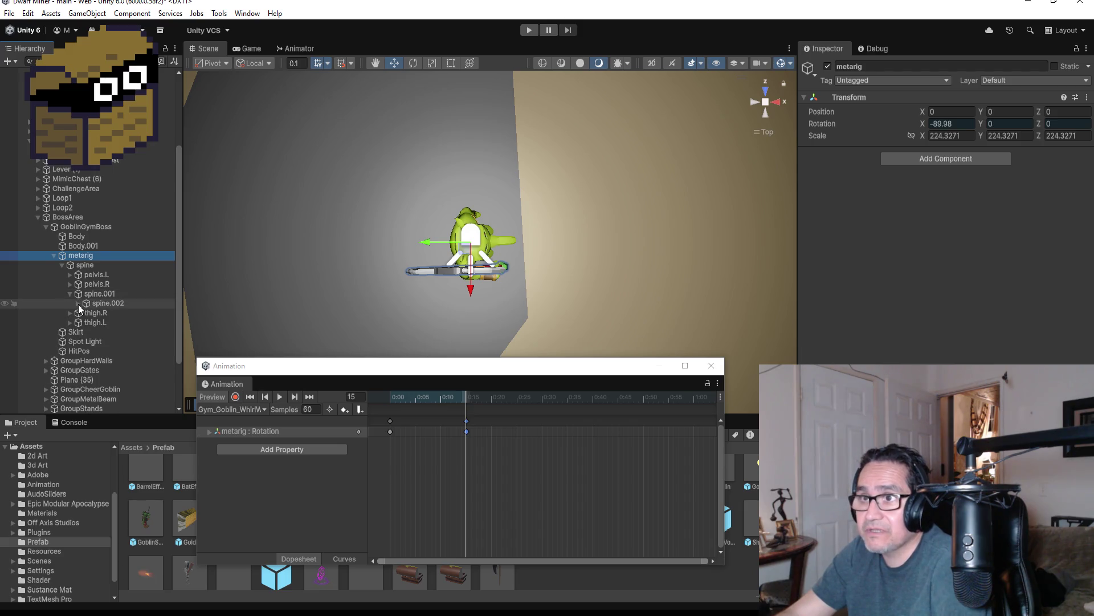
pyautogui.click(77, 303)
pyautogui.click(86, 313)
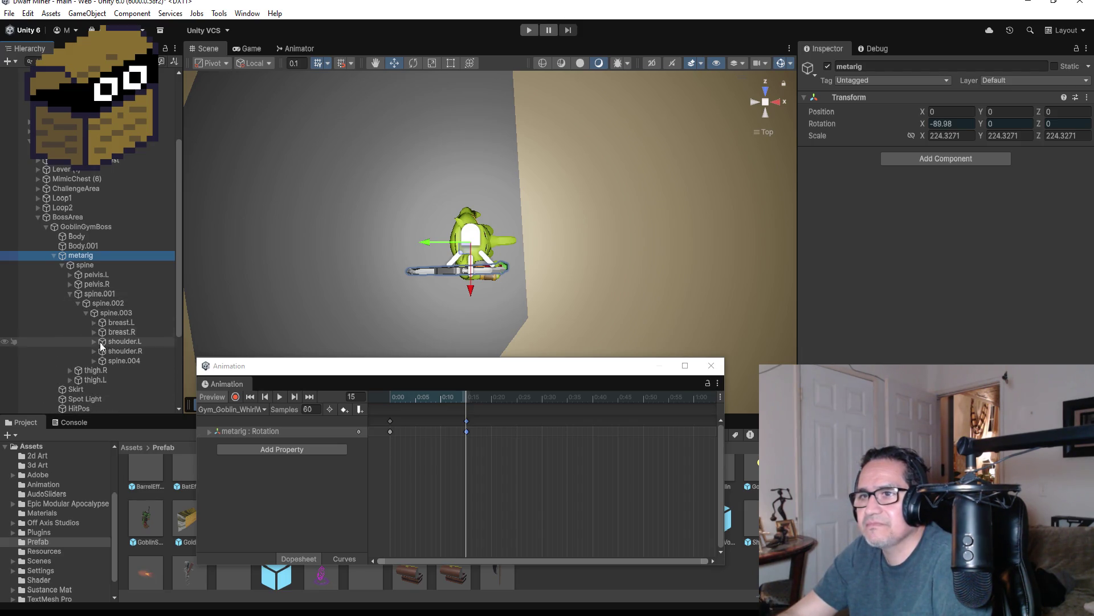
pyautogui.click(108, 351)
pyautogui.click(93, 341)
pyautogui.click(94, 361)
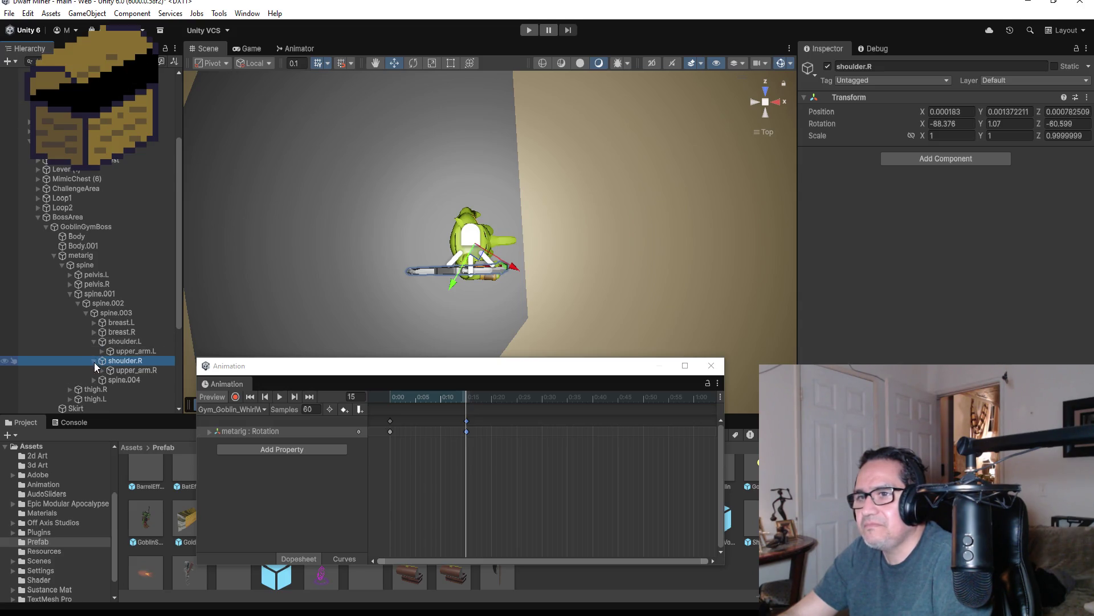
pyautogui.click(114, 351)
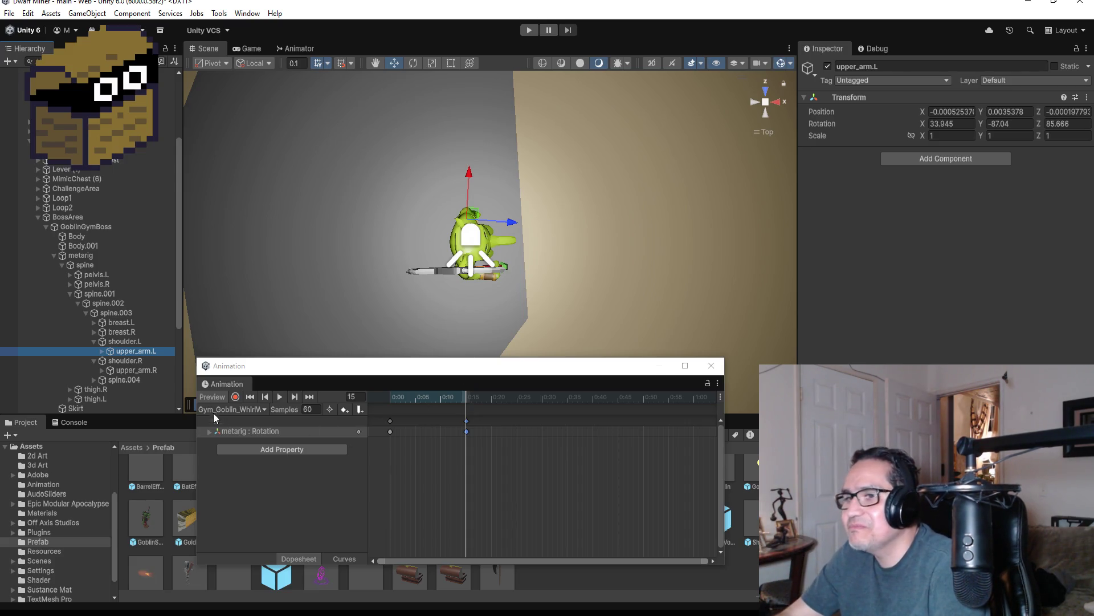
# Expand upper_arm.L and orbit the view to see the goblin from behind
pyautogui.click(101, 351)
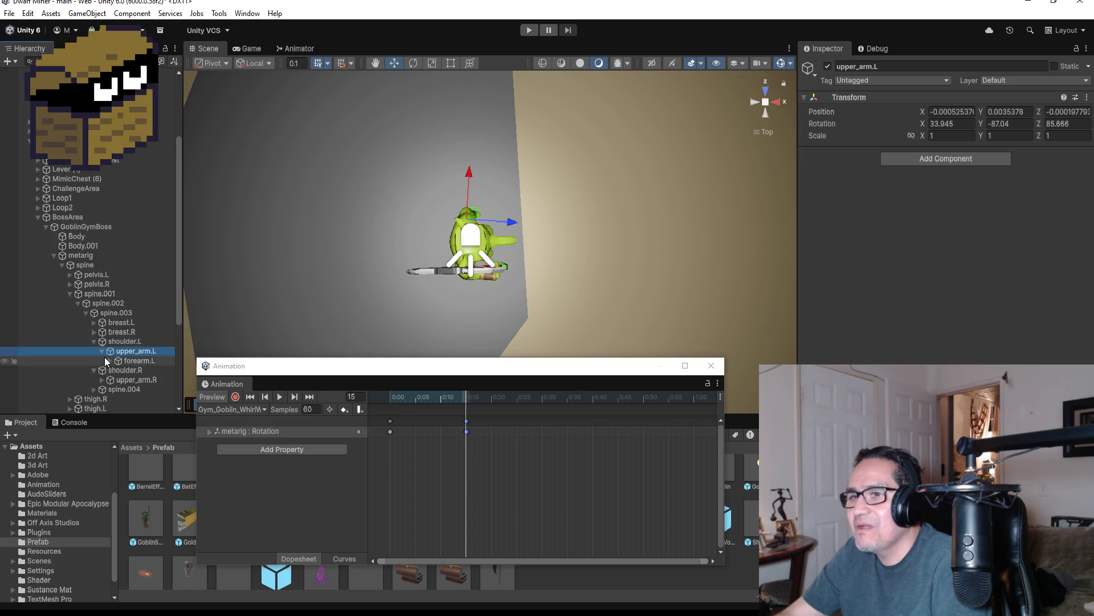
pyautogui.scroll(2, 531, 268)
pyautogui.moveTo(617, 285); pyautogui.dragTo(622, 194)
pyautogui.click(766, 91)
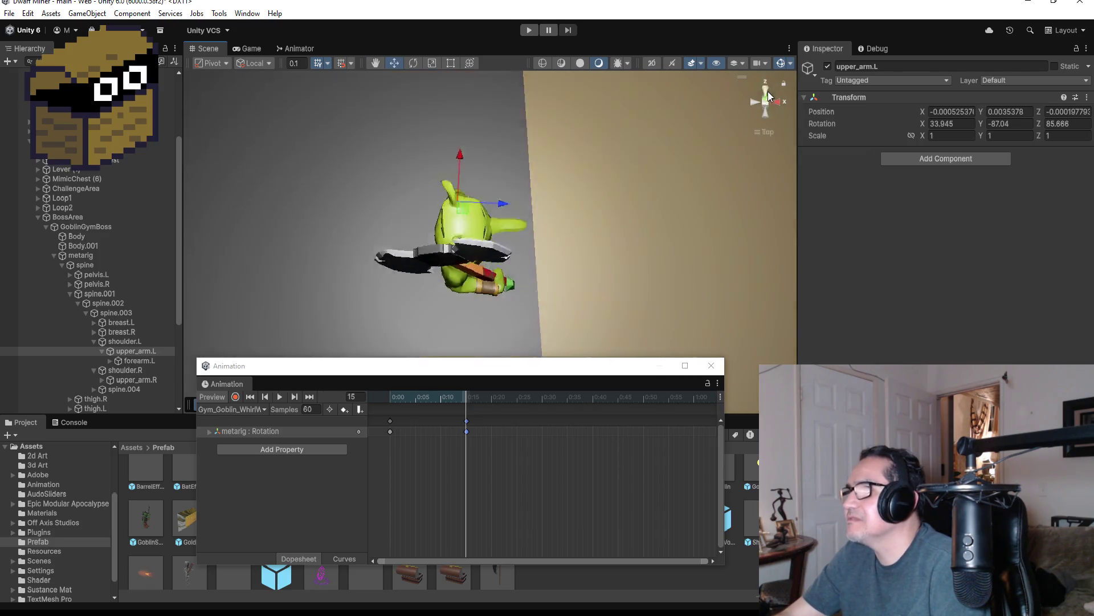
pyautogui.click(764, 114)
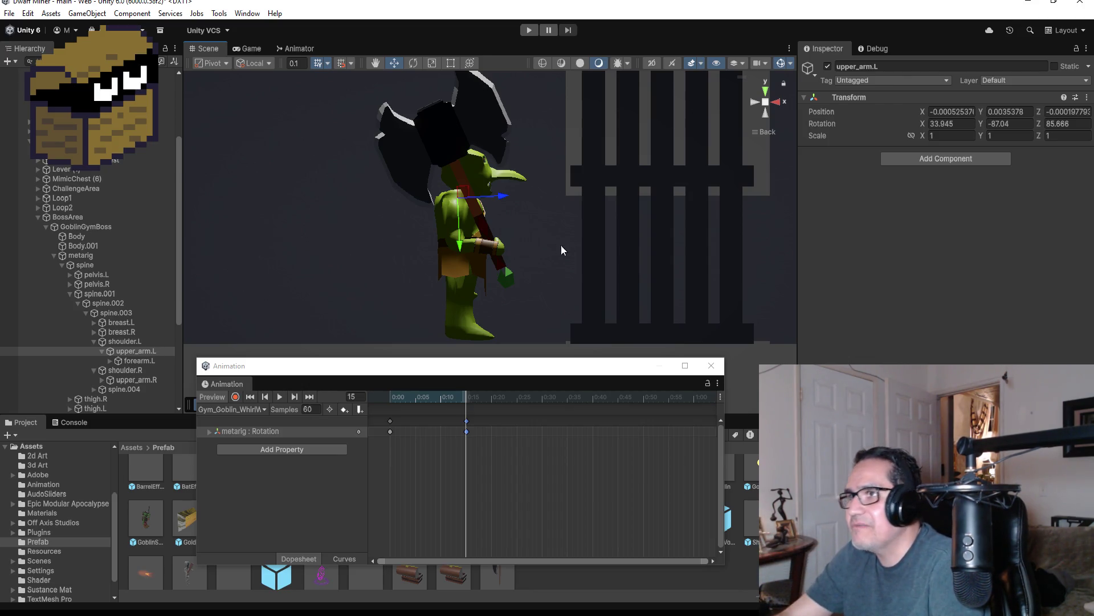
# Rotate both upper arms, undo the last two arm rotations, and switch on recording
pyautogui.click(412, 63)
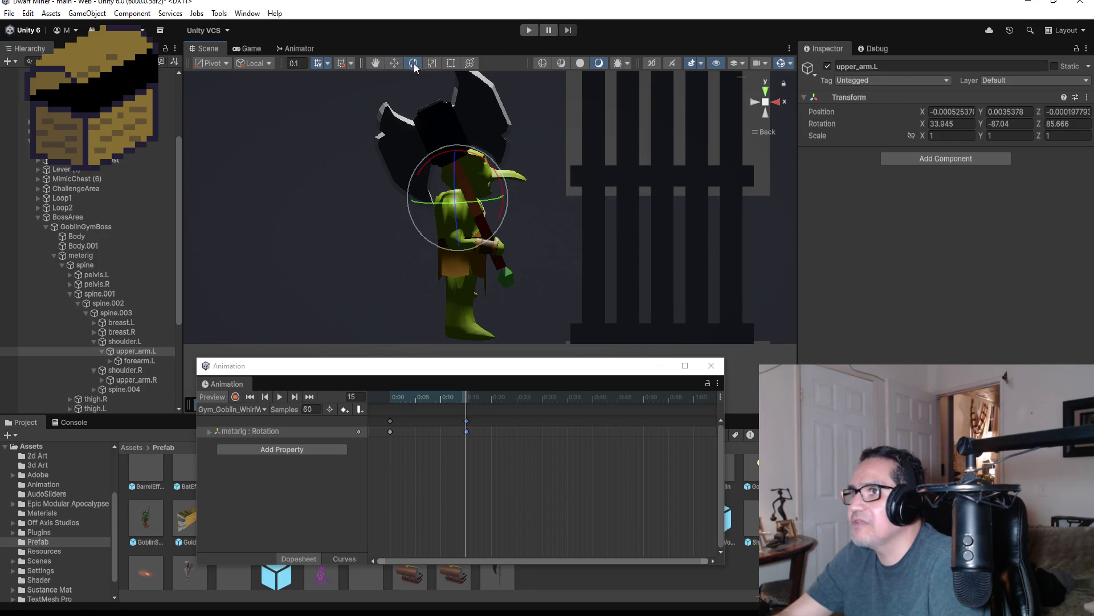
pyautogui.moveTo(482, 157); pyautogui.dragTo(562, 164)
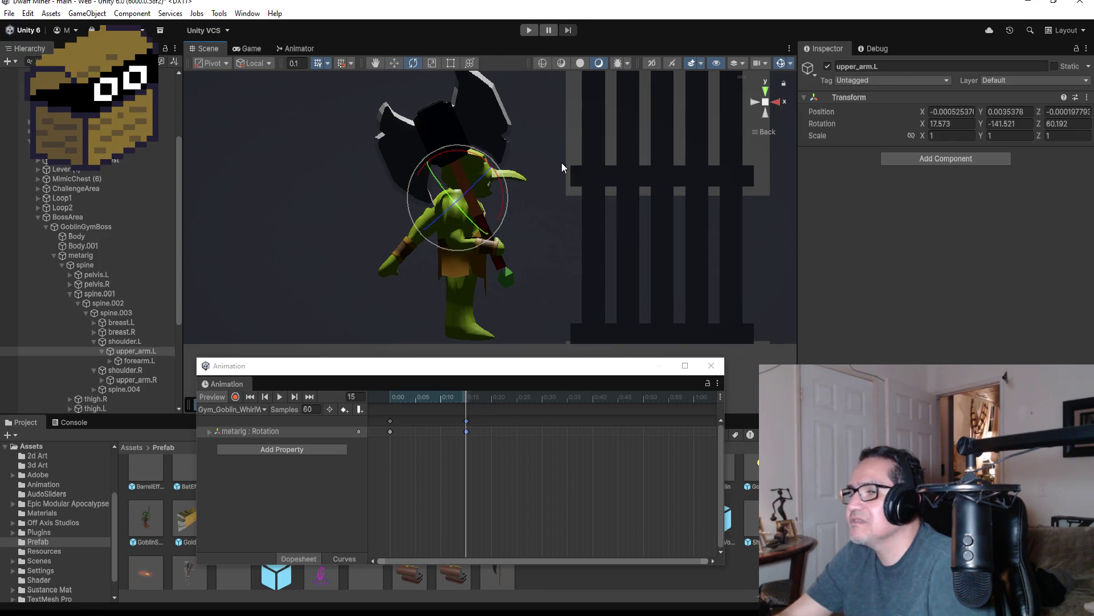
pyautogui.moveTo(495, 173)
pyautogui.mouseDown()
pyautogui.moveTo(405, 83)
pyautogui.moveTo(302, 55)
pyautogui.mouseUp()
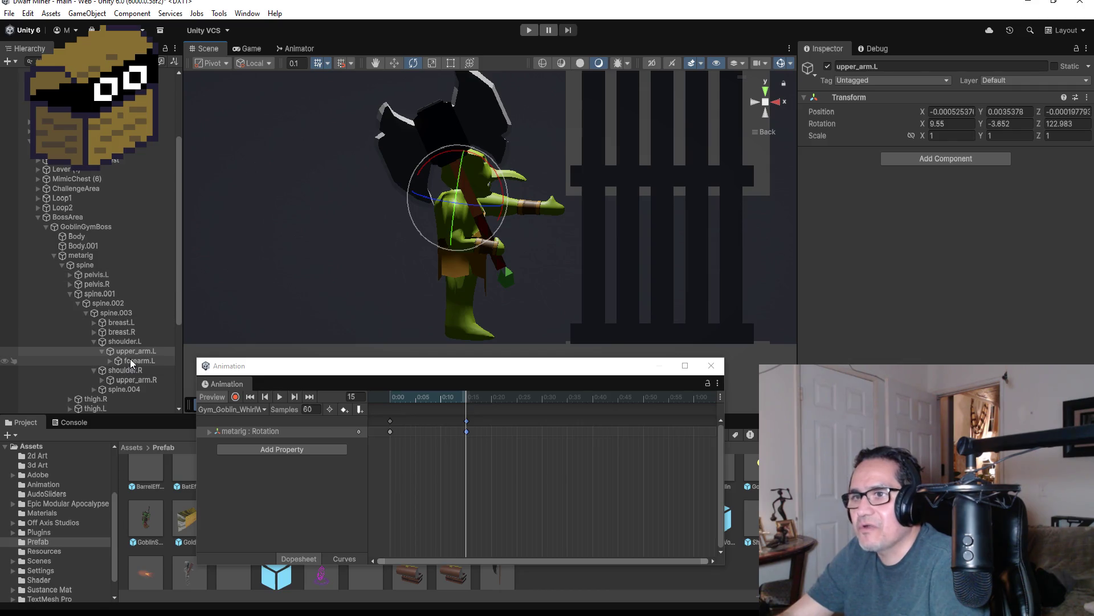
pyautogui.click(126, 380)
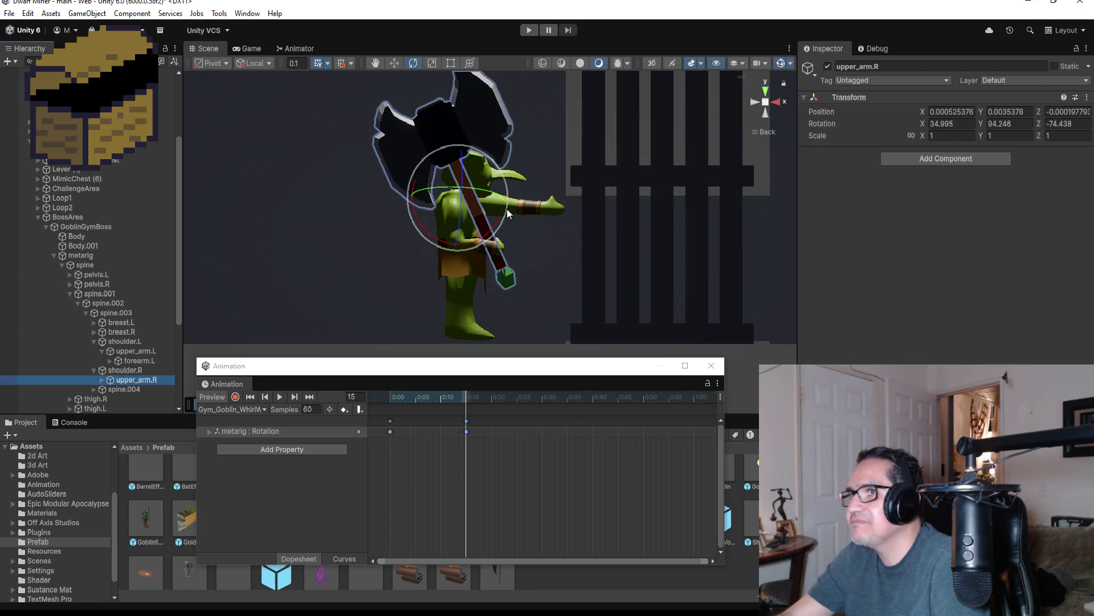
pyautogui.moveTo(509, 193); pyautogui.dragTo(451, 47)
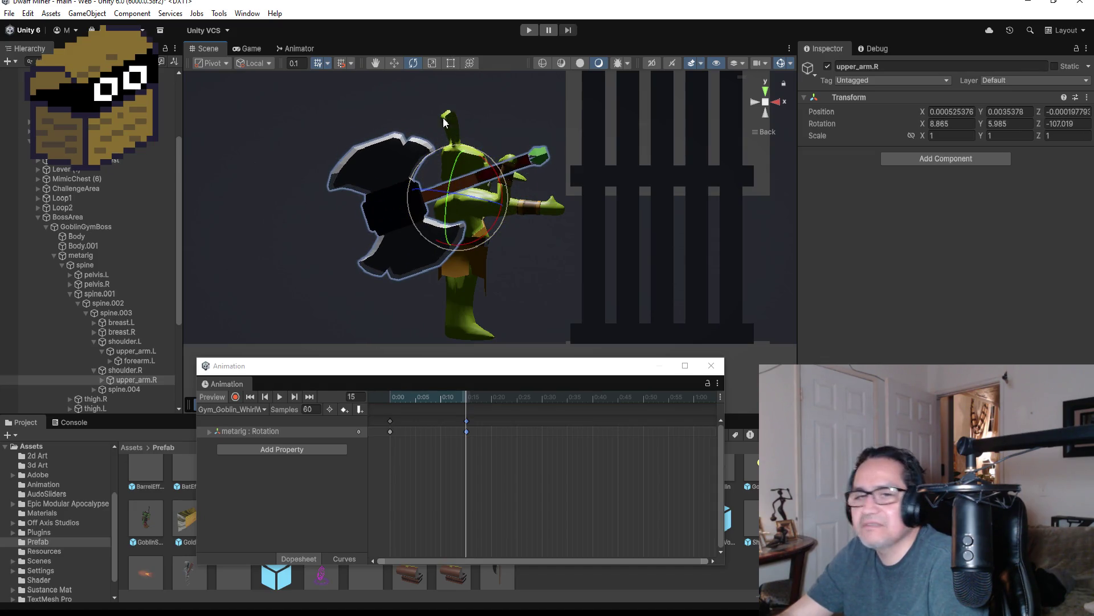
pyautogui.hotkey('ctrl', 'z')
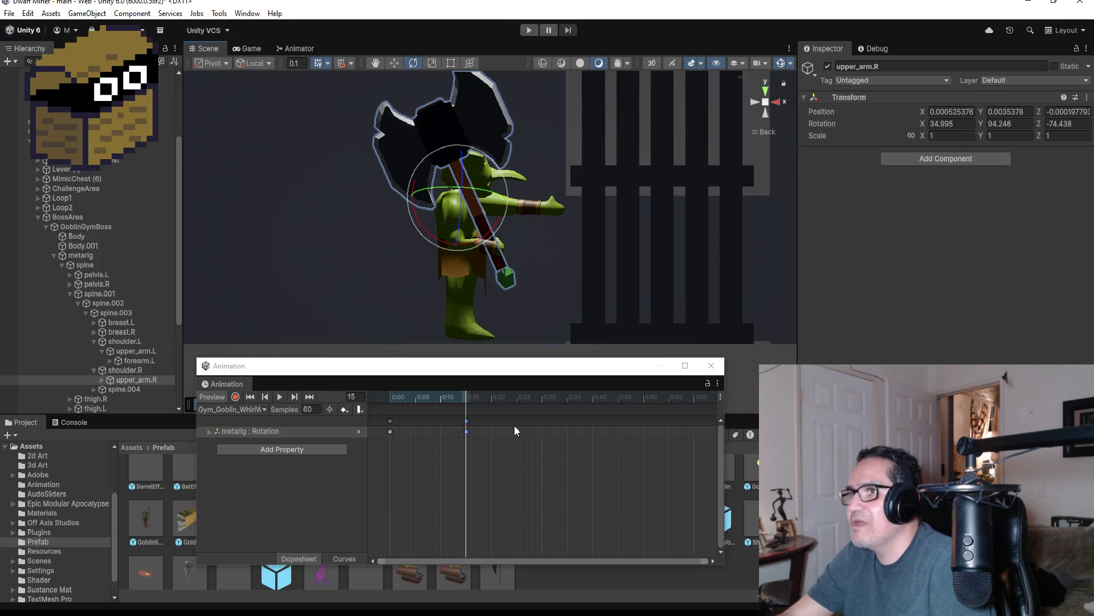
pyautogui.hotkey('ctrl', 'z')
pyautogui.hotkey('ctrl', 'z')
pyautogui.hotkey('ctrl', 'z')
pyautogui.hotkey('ctrl', 'z')
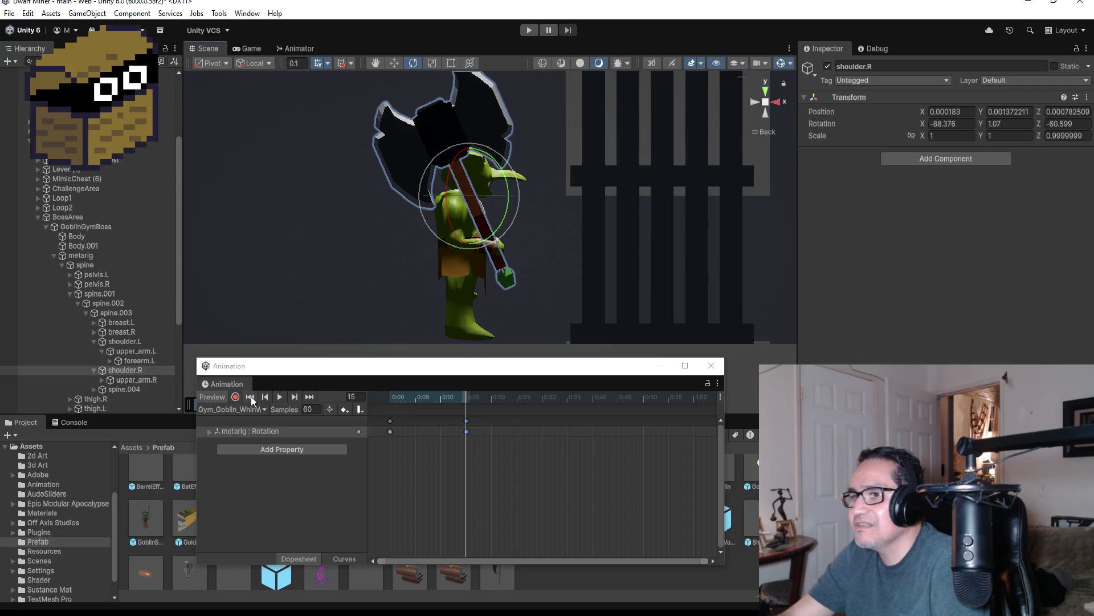
pyautogui.click(236, 396)
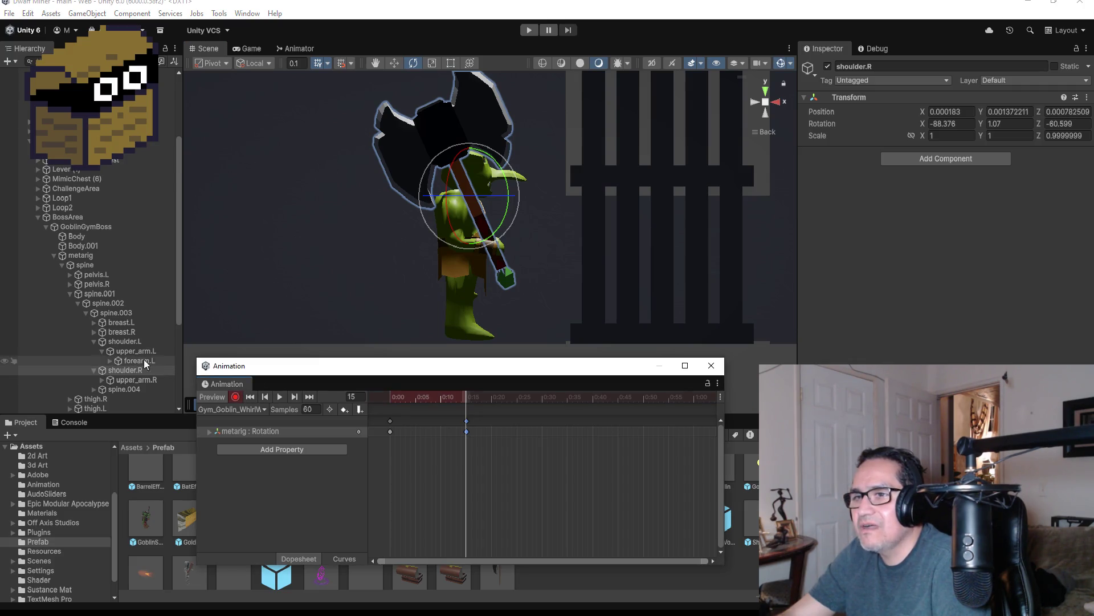
# Raise upper_arm.L forward and swing upper_arm.R with the axe upward at frame 15
pyautogui.click(142, 351)
pyautogui.moveTo(507, 187)
pyautogui.mouseDown()
pyautogui.moveTo(496, 127)
pyautogui.moveTo(463, 60)
pyautogui.mouseUp()
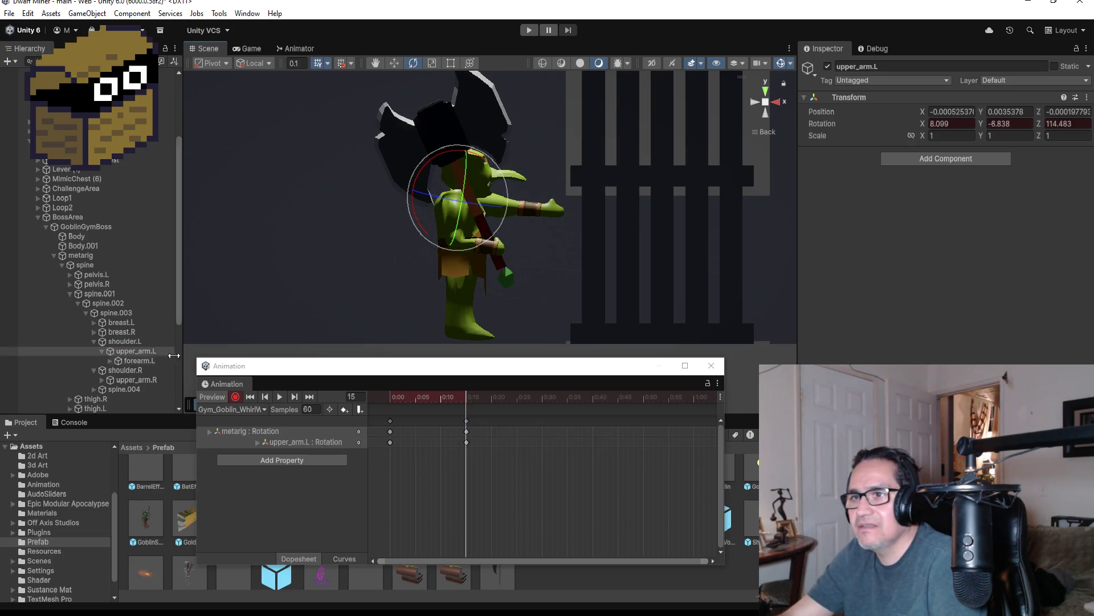
pyautogui.click(141, 372)
pyautogui.click(146, 378)
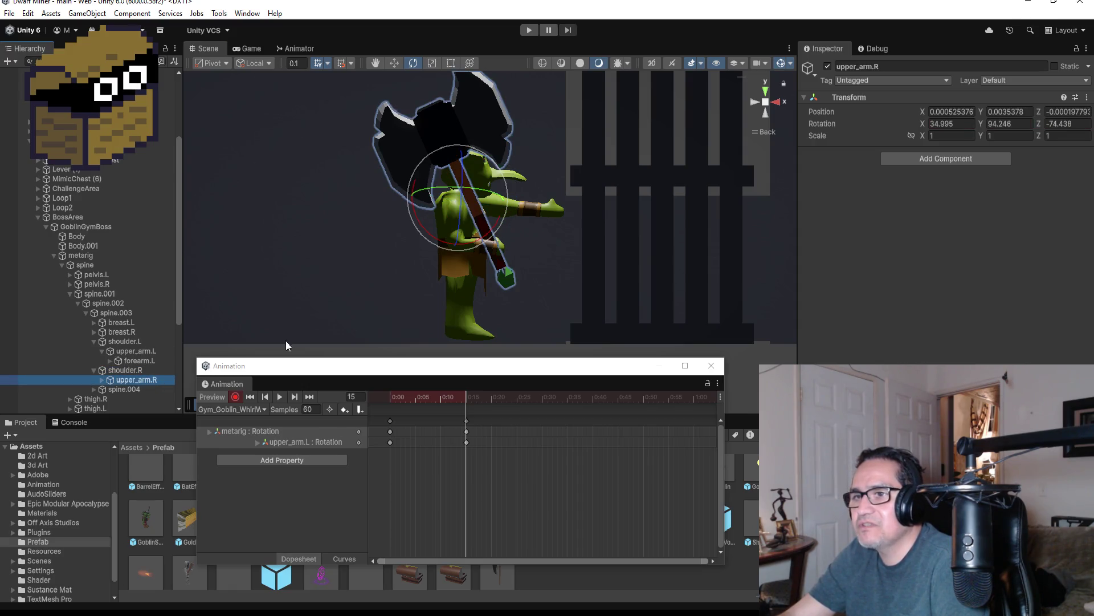
pyautogui.moveTo(505, 179); pyautogui.dragTo(488, 39)
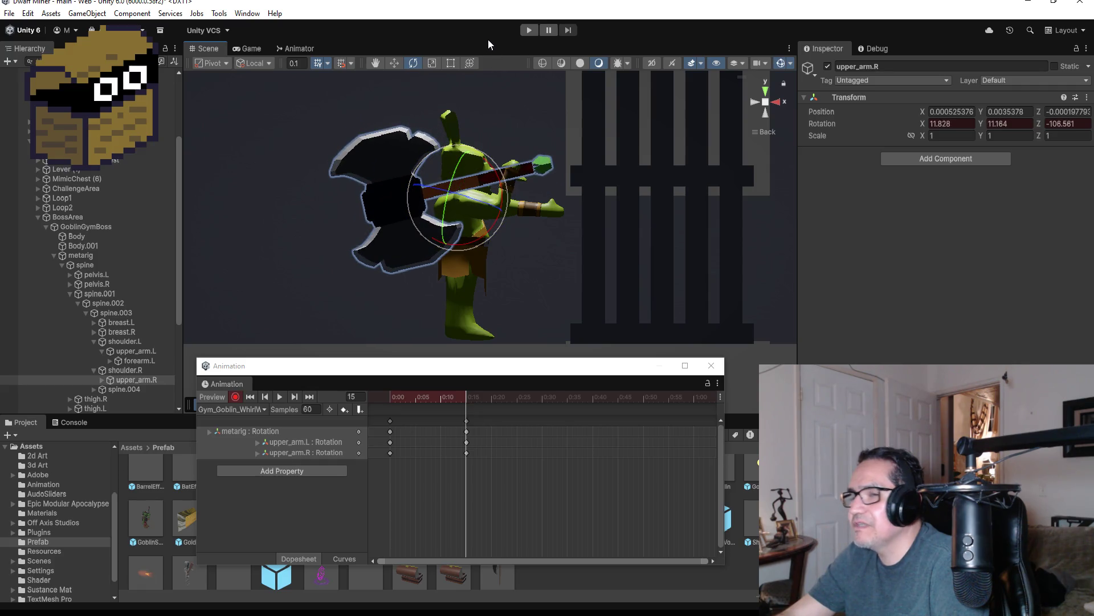
# Bend the goblin's right forearm (forearm.R) and return to the side view
pyautogui.click(103, 380)
pyautogui.click(127, 390)
pyautogui.moveTo(529, 179)
pyautogui.mouseDown()
pyautogui.moveTo(567, 195)
pyautogui.moveTo(604, 188)
pyautogui.moveTo(644, 218)
pyautogui.mouseUp()
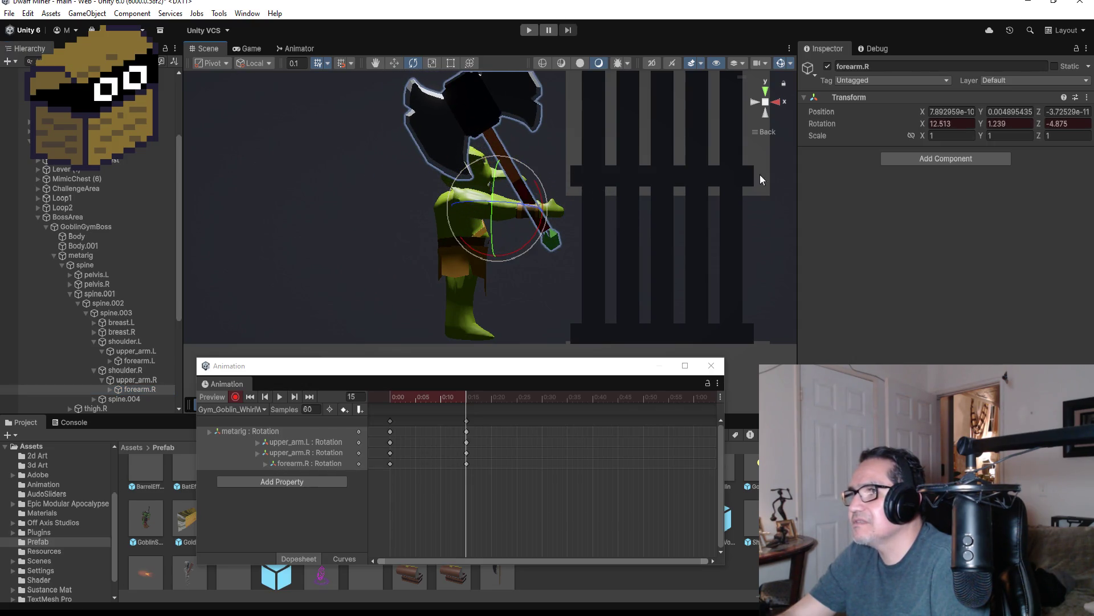
pyautogui.moveTo(751, 138)
pyautogui.mouseDown()
pyautogui.moveTo(663, 196)
pyautogui.moveTo(404, 227)
pyautogui.mouseUp()
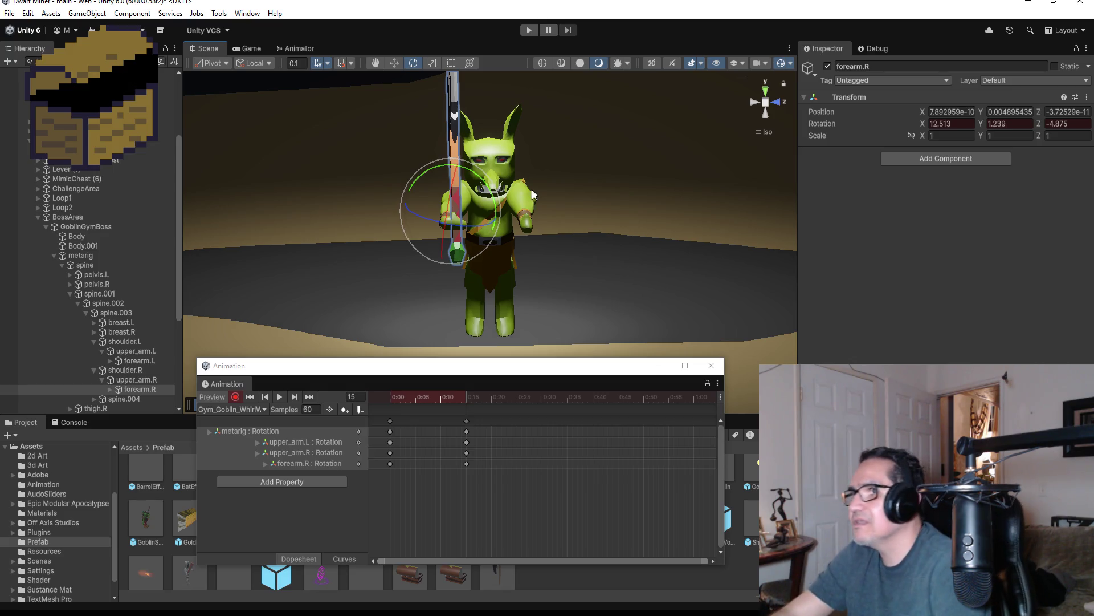
pyautogui.click(753, 101)
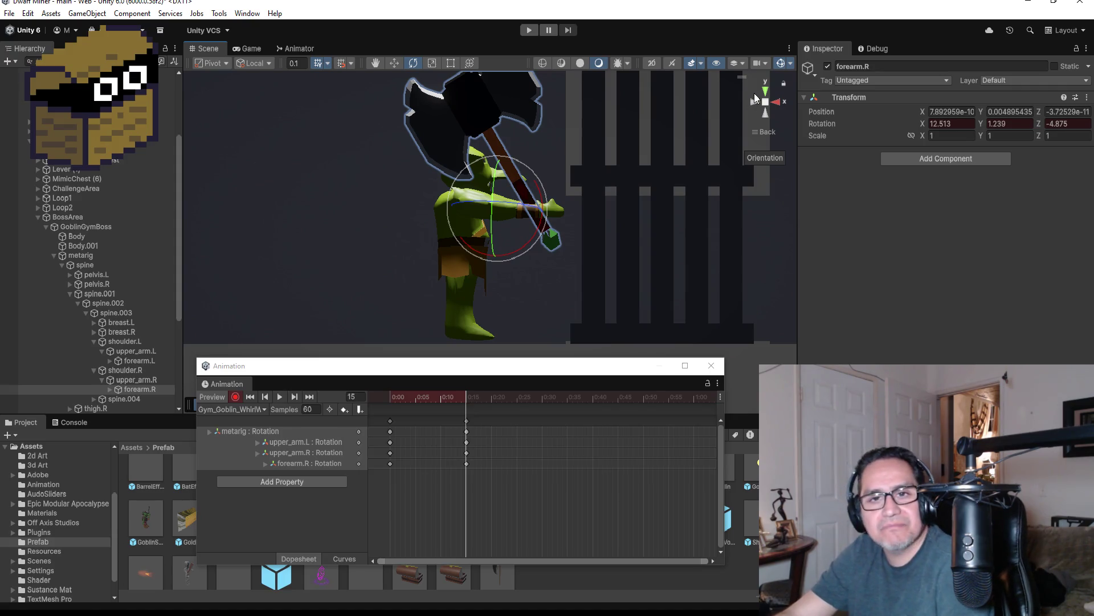
# Rotate hand.R so the axe points straight out, then return to the clip start
pyautogui.click(110, 389)
pyautogui.scroll(-5, 147, 396)
pyautogui.click(142, 291)
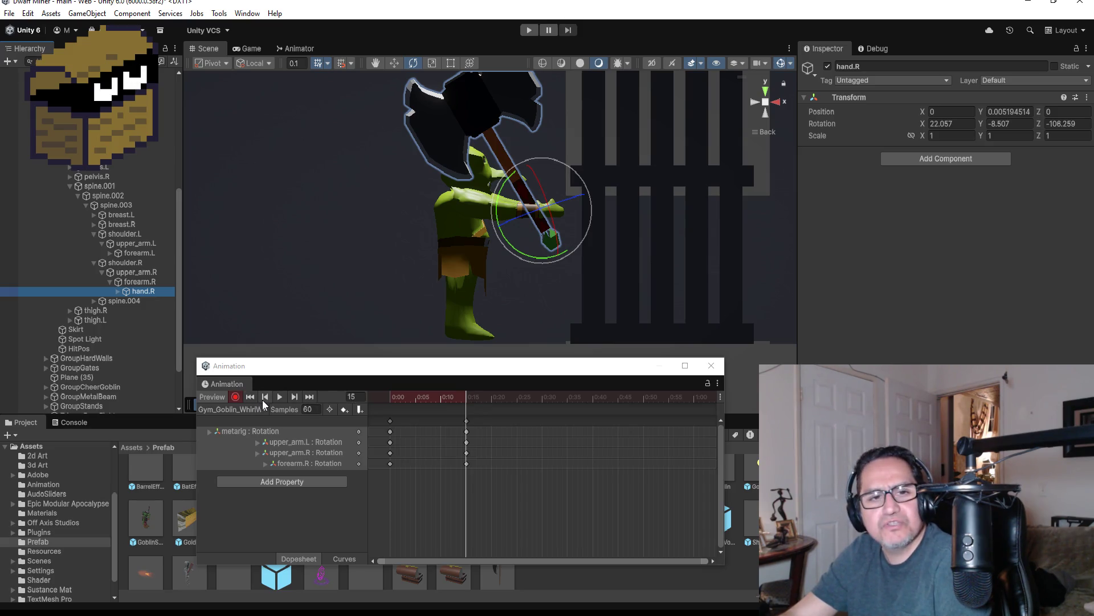
pyautogui.moveTo(572, 166)
pyautogui.mouseDown()
pyautogui.moveTo(608, 172)
pyautogui.moveTo(679, 218)
pyautogui.moveTo(716, 259)
pyautogui.moveTo(731, 310)
pyautogui.mouseUp()
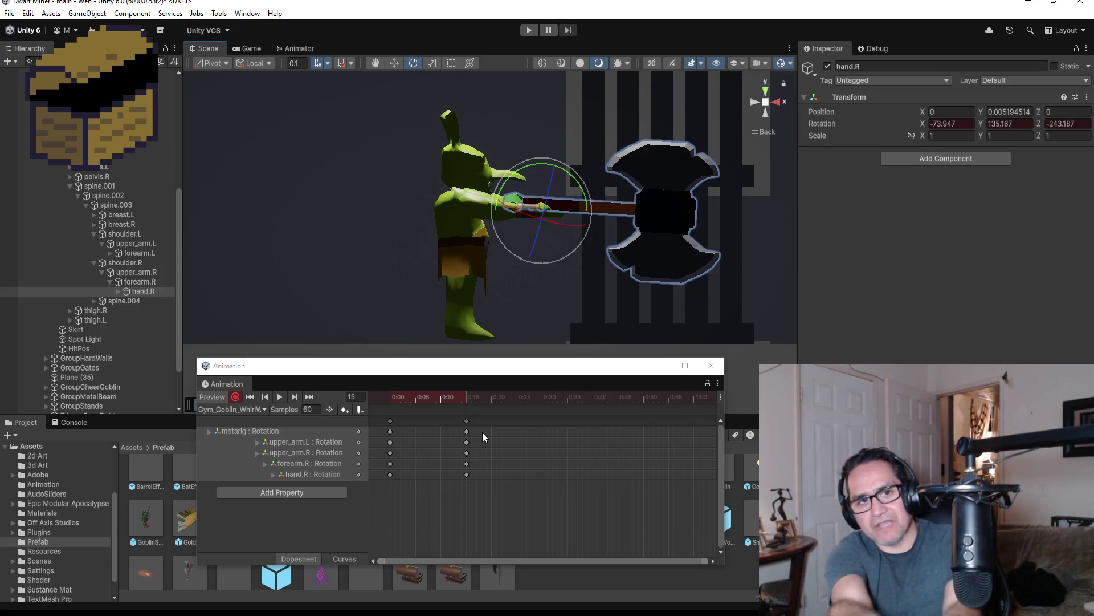
pyautogui.click(245, 397)
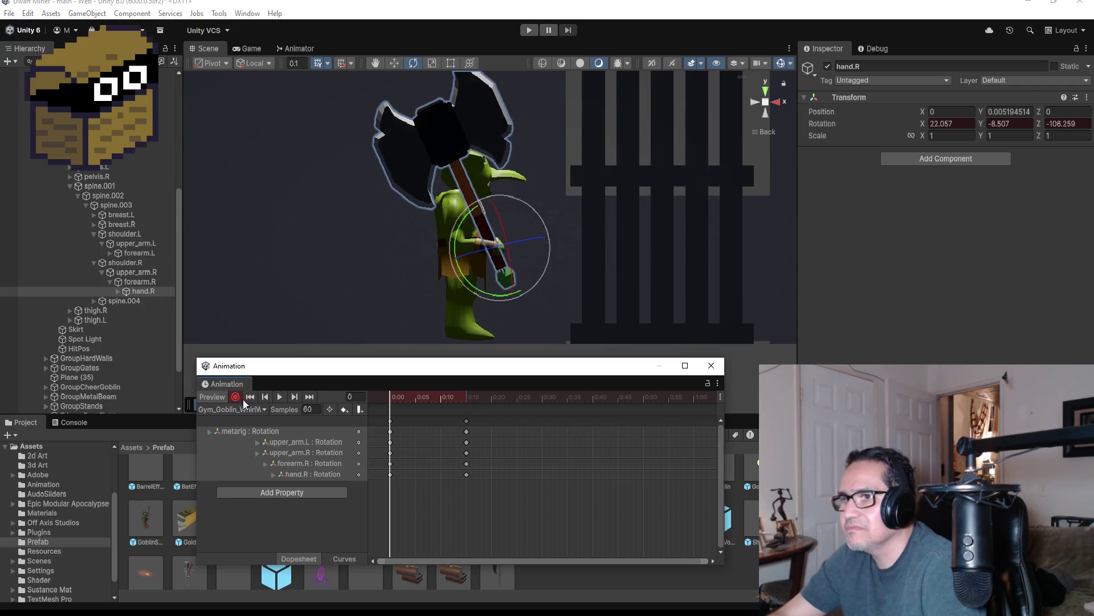
# Preview the clip, then add a new set of keyframes at 0:30 and go to frame 30
pyautogui.click(278, 397)
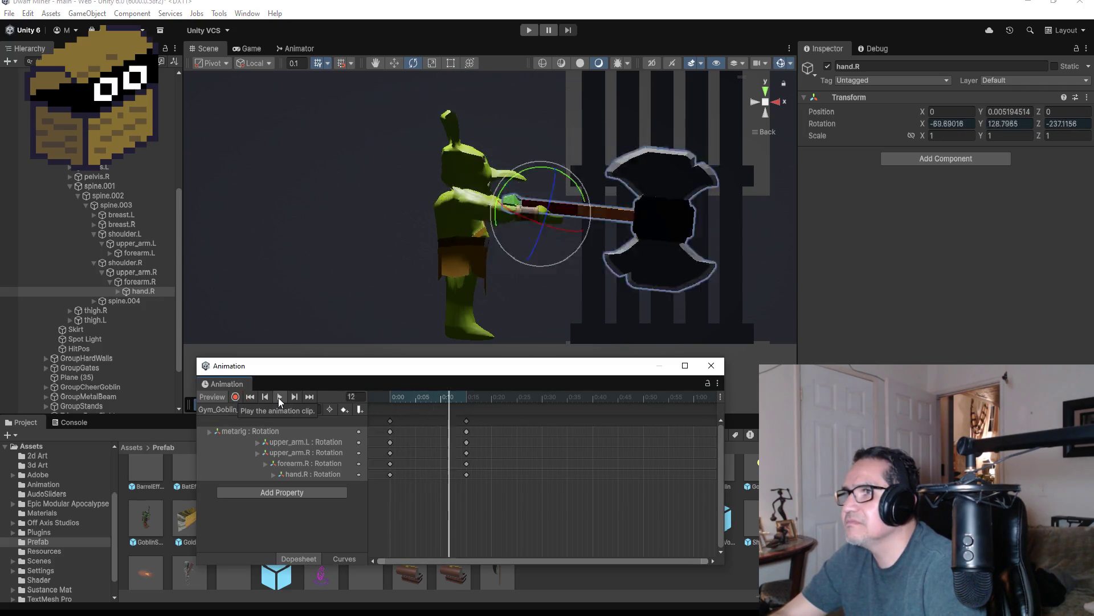
pyautogui.click(278, 398)
pyautogui.click(310, 397)
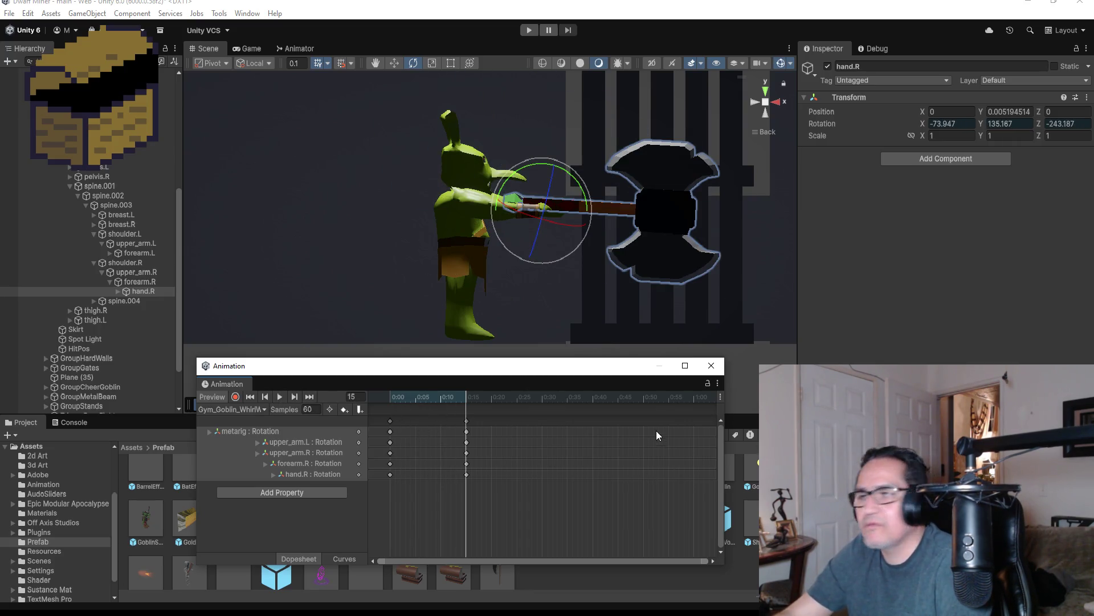
pyautogui.rightClick(542, 419)
pyautogui.click(561, 426)
pyautogui.moveTo(545, 422); pyautogui.dragTo(542, 423)
pyautogui.click(312, 396)
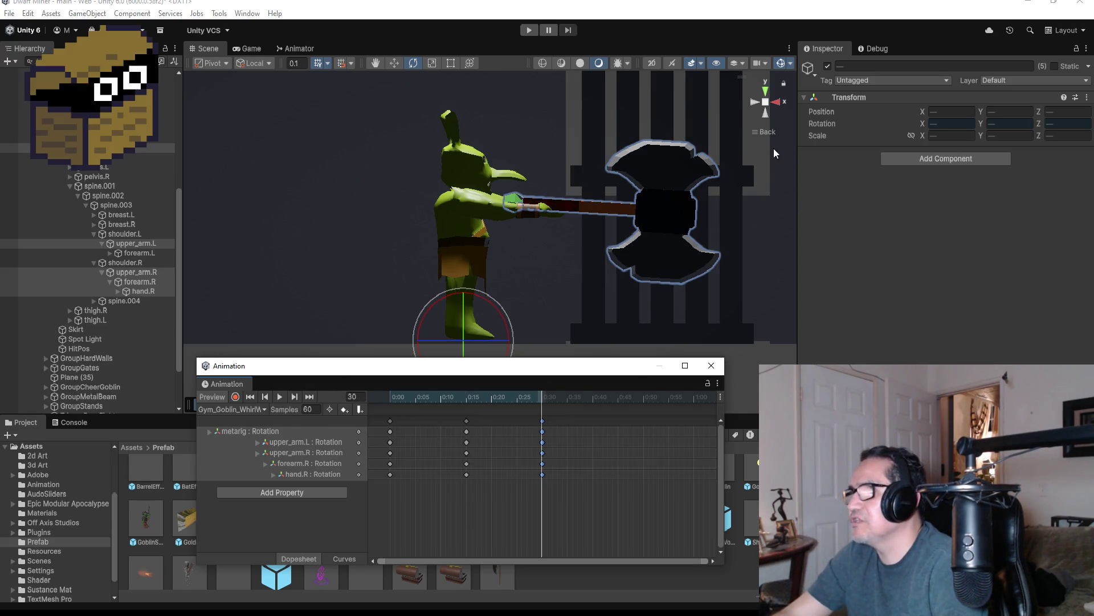
# With recording on, rotate hand.R so the axe lies flat across the goblin's body
pyautogui.click(778, 105)
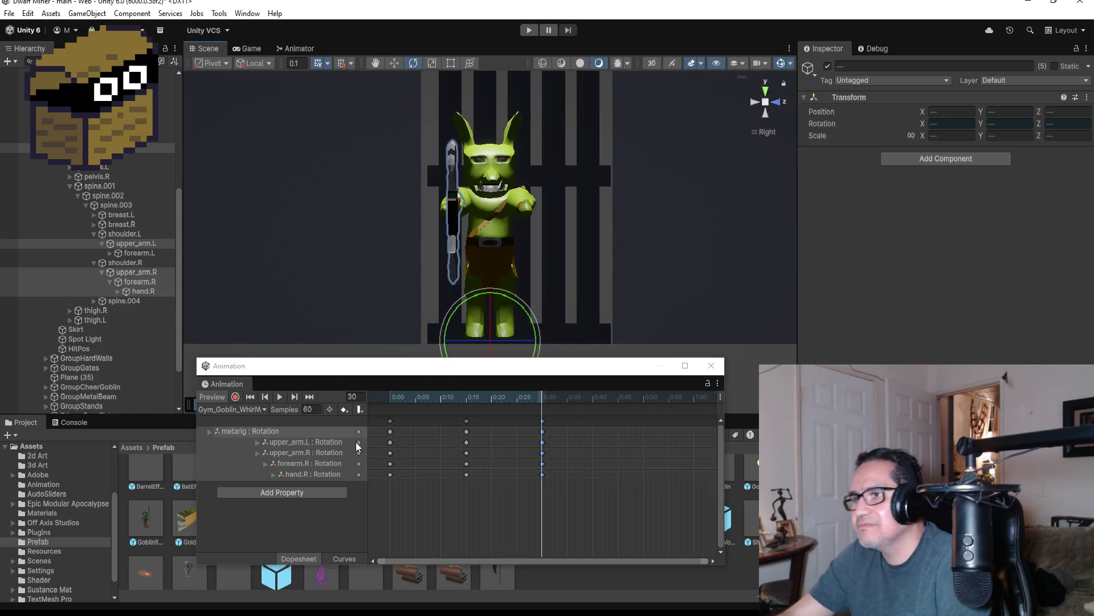
pyautogui.click(236, 396)
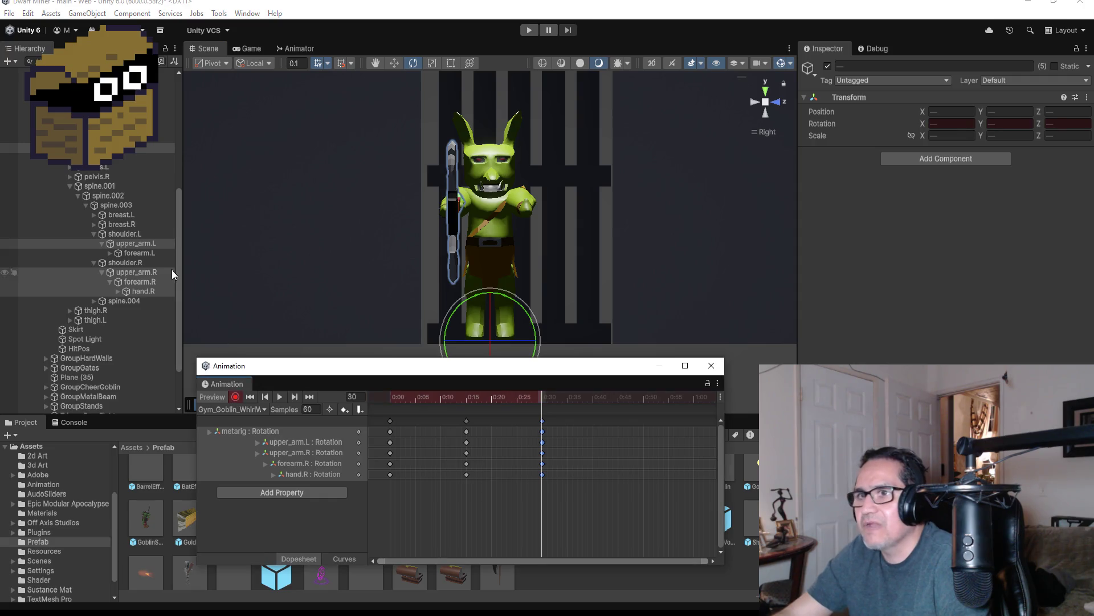
pyautogui.click(147, 292)
pyautogui.moveTo(491, 184); pyautogui.dragTo(411, 50)
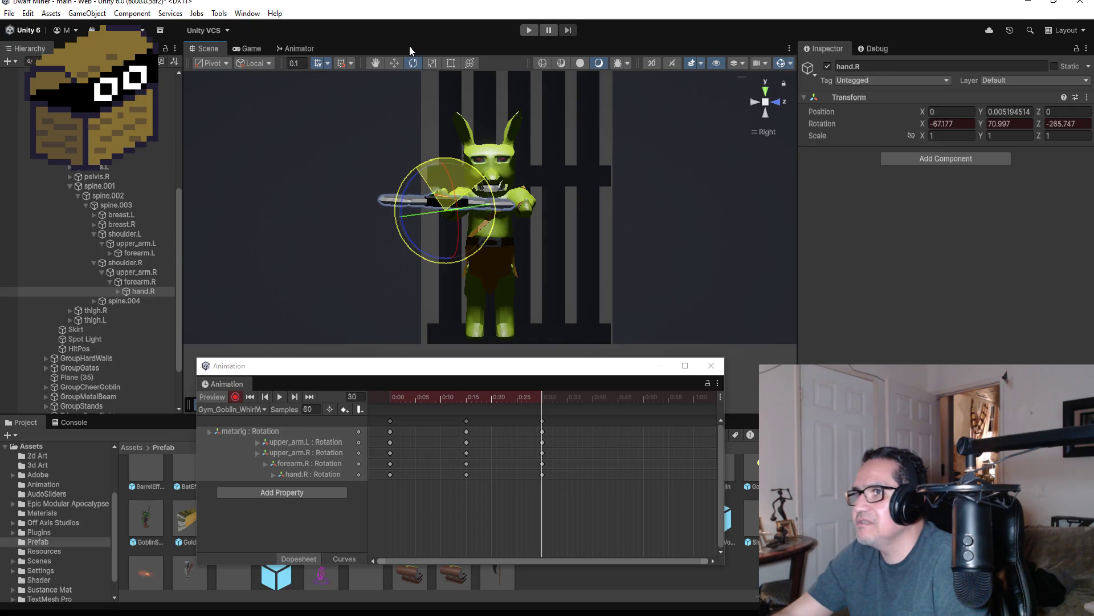
pyautogui.moveTo(576, 138); pyautogui.dragTo(568, 242)
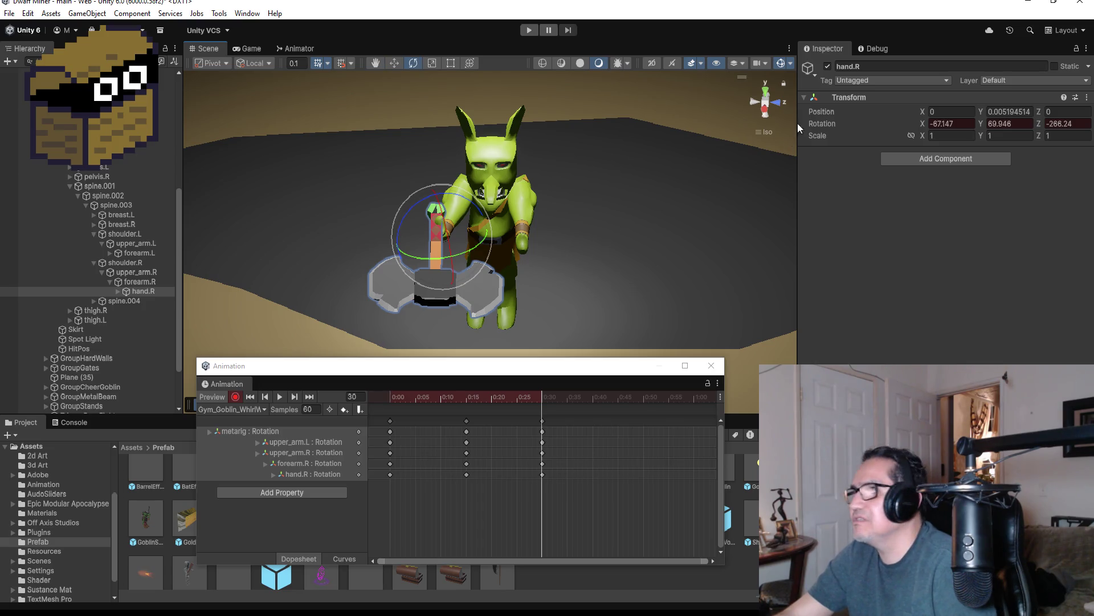
pyautogui.click(766, 90)
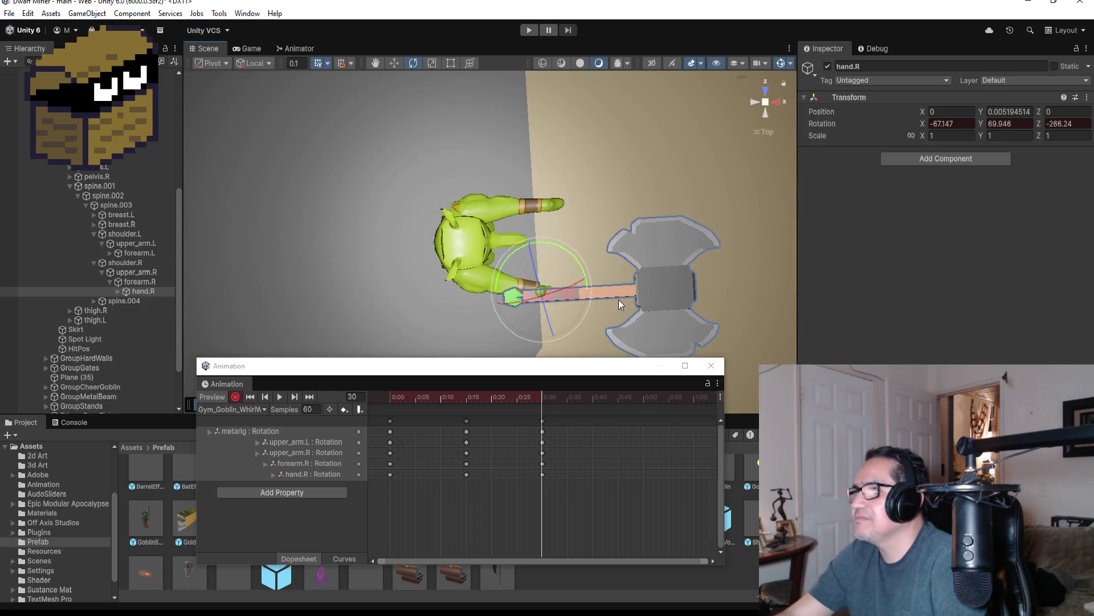
pyautogui.moveTo(618, 299); pyautogui.dragTo(632, 264)
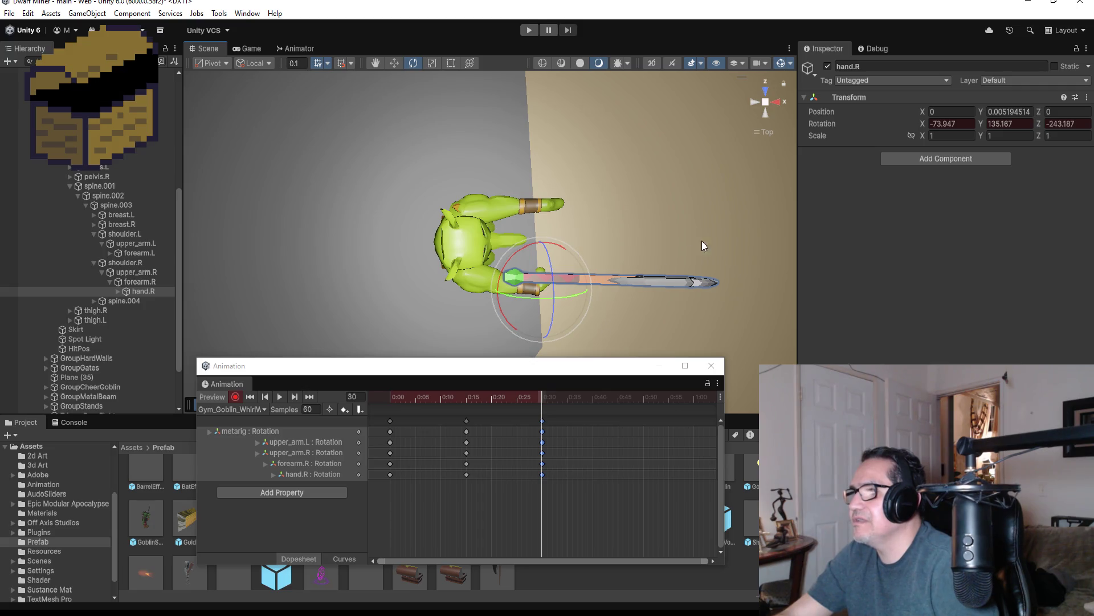
pyautogui.click(777, 100)
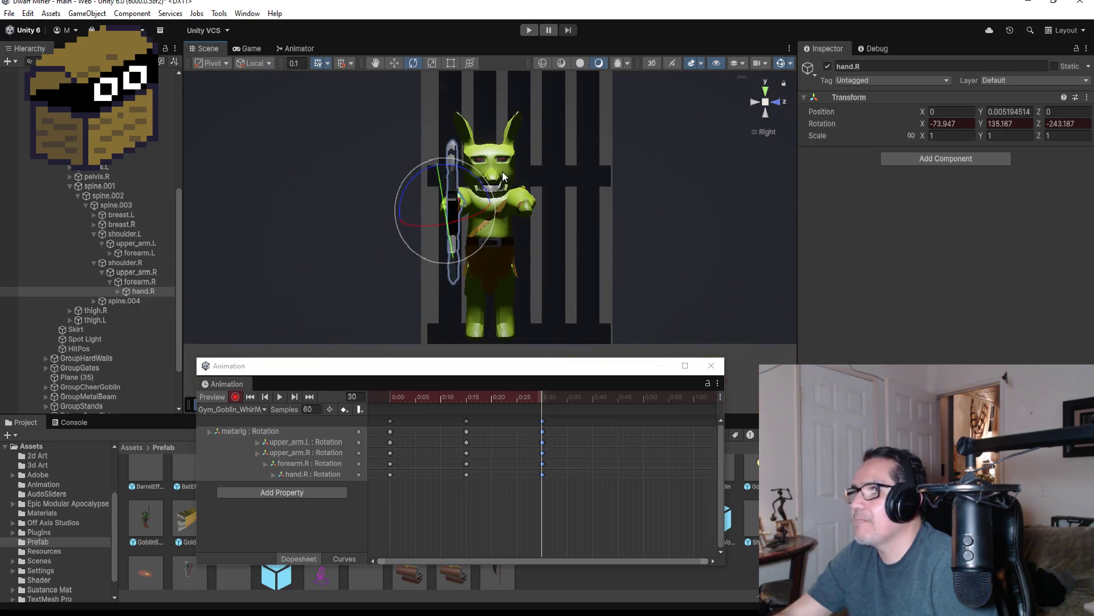
pyautogui.moveTo(483, 166)
pyautogui.mouseDown()
pyautogui.moveTo(505, 170)
pyautogui.moveTo(610, 255)
pyautogui.mouseUp()
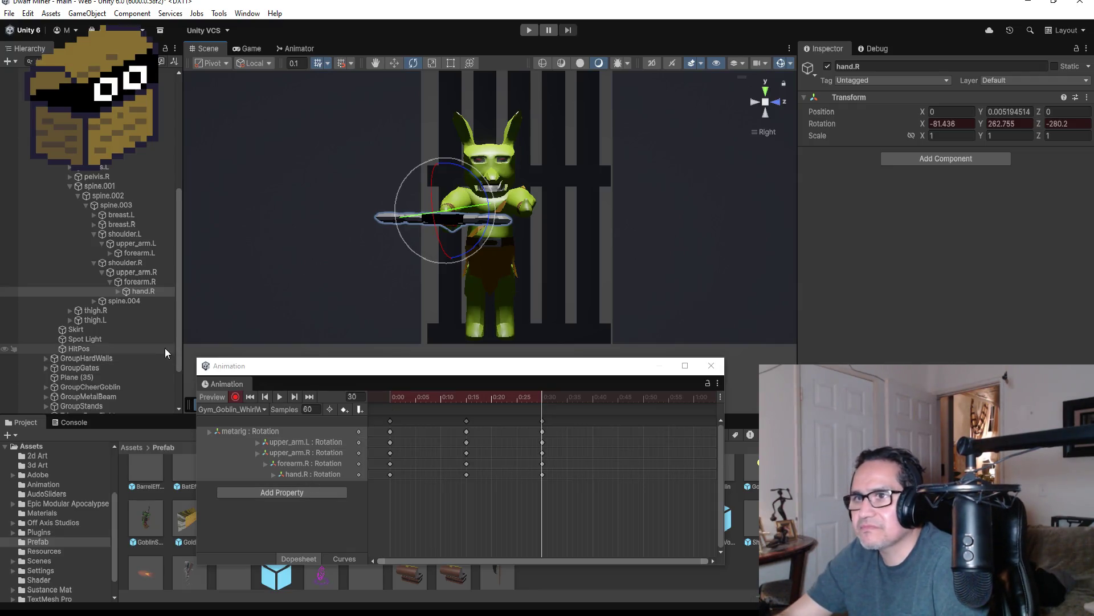
# Swing upper_arm.R across the body and turn upper_arm.L toward the axe handle
pyautogui.click(138, 272)
pyautogui.moveTo(469, 208)
pyautogui.mouseDown()
pyautogui.moveTo(500, 208)
pyautogui.moveTo(498, 216)
pyautogui.mouseUp()
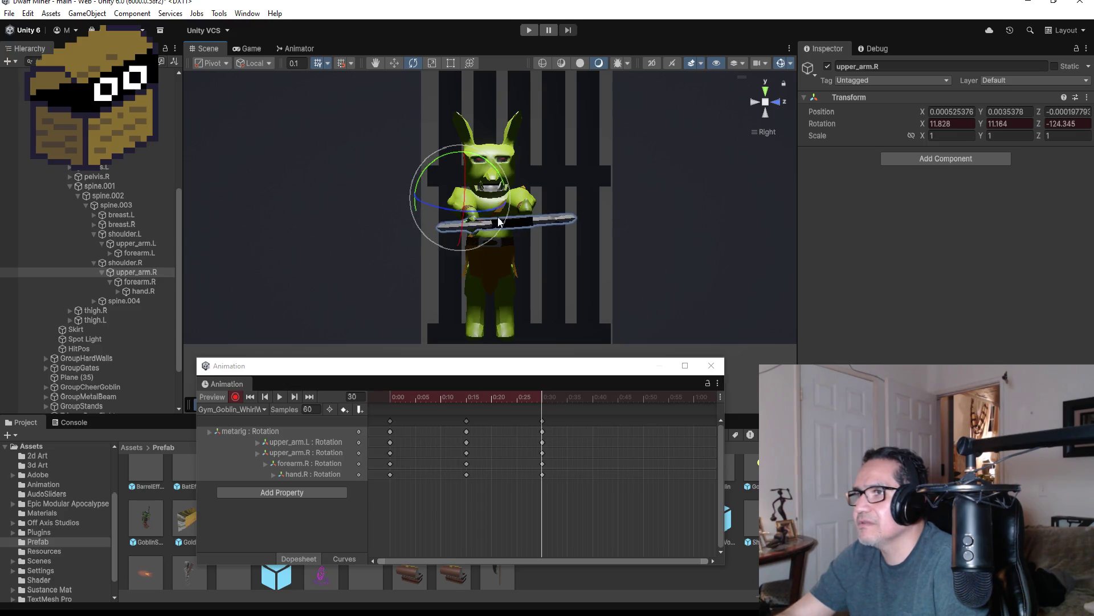
pyautogui.click(149, 244)
pyautogui.moveTo(566, 199); pyautogui.dragTo(508, 191)
pyautogui.moveTo(682, 214)
pyautogui.mouseDown()
pyautogui.moveTo(650, 232)
pyautogui.moveTo(648, 294)
pyautogui.moveTo(627, 217)
pyautogui.moveTo(635, 205)
pyautogui.moveTo(669, 211)
pyautogui.mouseUp()
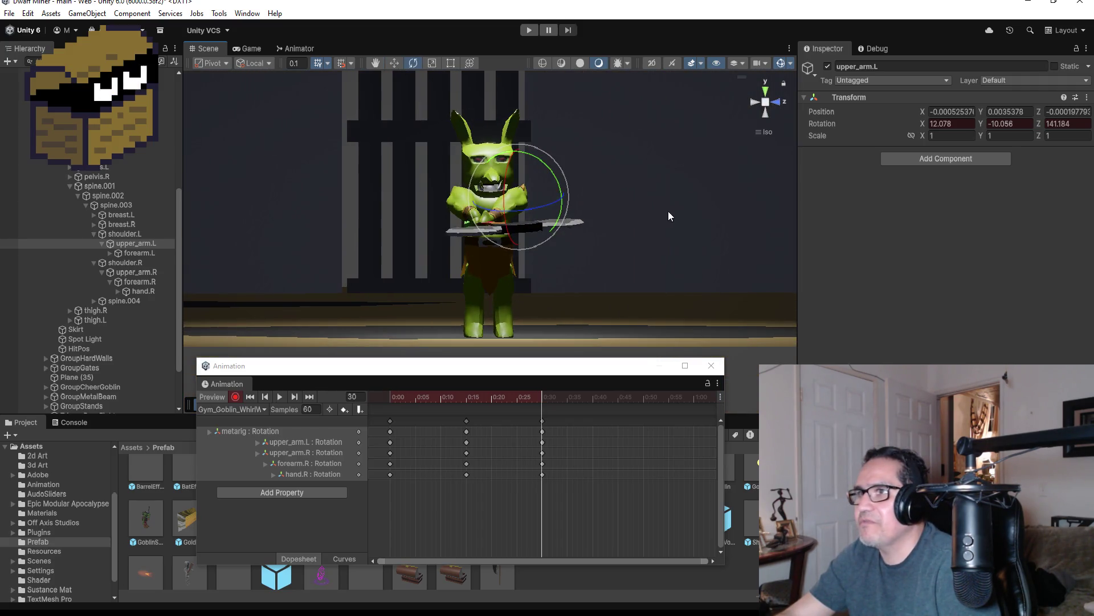
# Tilt hand.R slightly and orbit the view to inspect the frame-30 pose
pyautogui.click(141, 291)
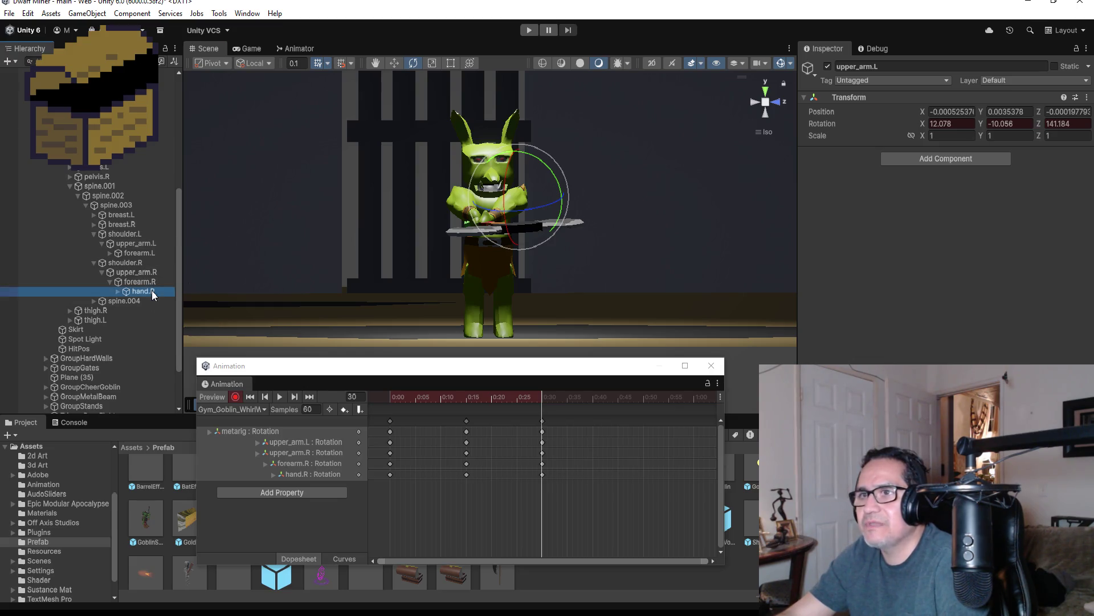
pyautogui.click(512, 216)
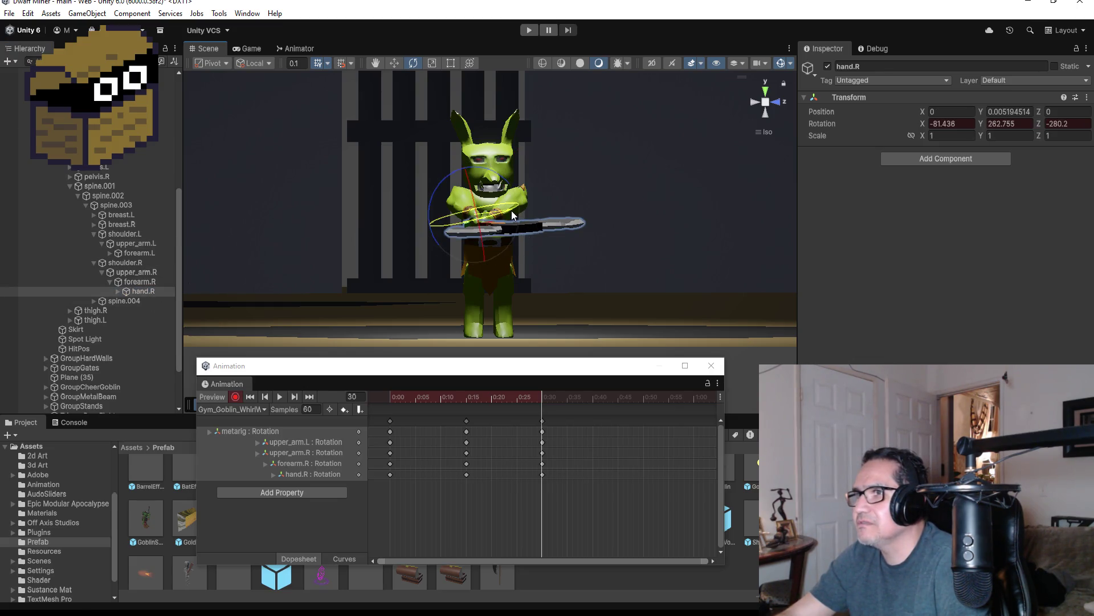
pyautogui.moveTo(512, 216); pyautogui.dragTo(501, 213)
pyautogui.moveTo(605, 207)
pyautogui.mouseDown()
pyautogui.moveTo(389, 269)
pyautogui.moveTo(459, 281)
pyautogui.moveTo(726, 253)
pyautogui.moveTo(703, 243)
pyautogui.moveTo(651, 259)
pyautogui.mouseUp()
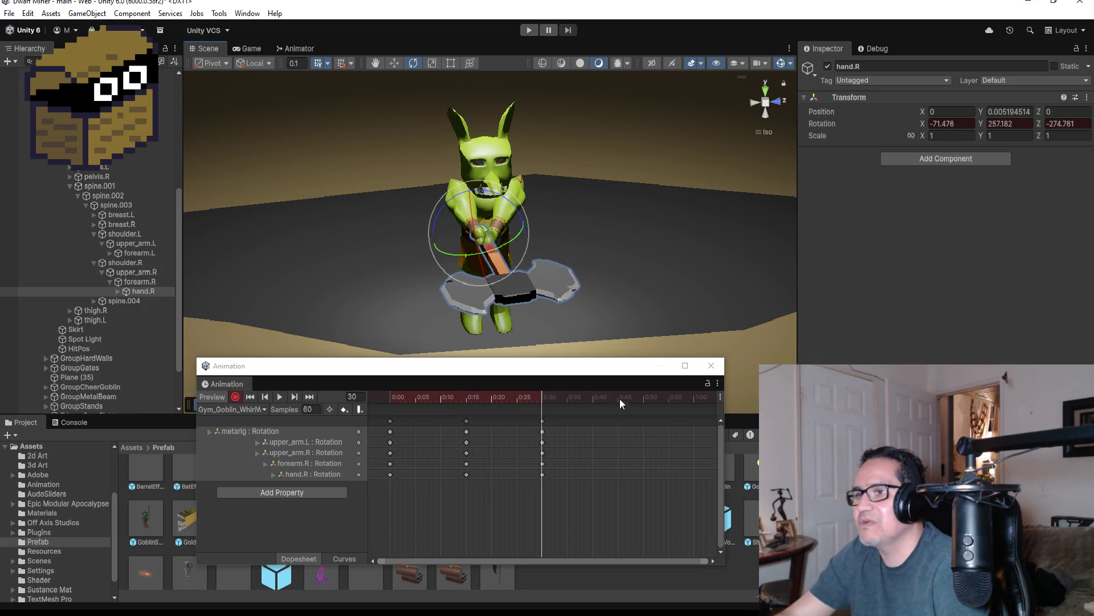
# Stop recording, preview the clip, jump to frame 30, and zoom the timeline out past 1:00
pyautogui.click(237, 398)
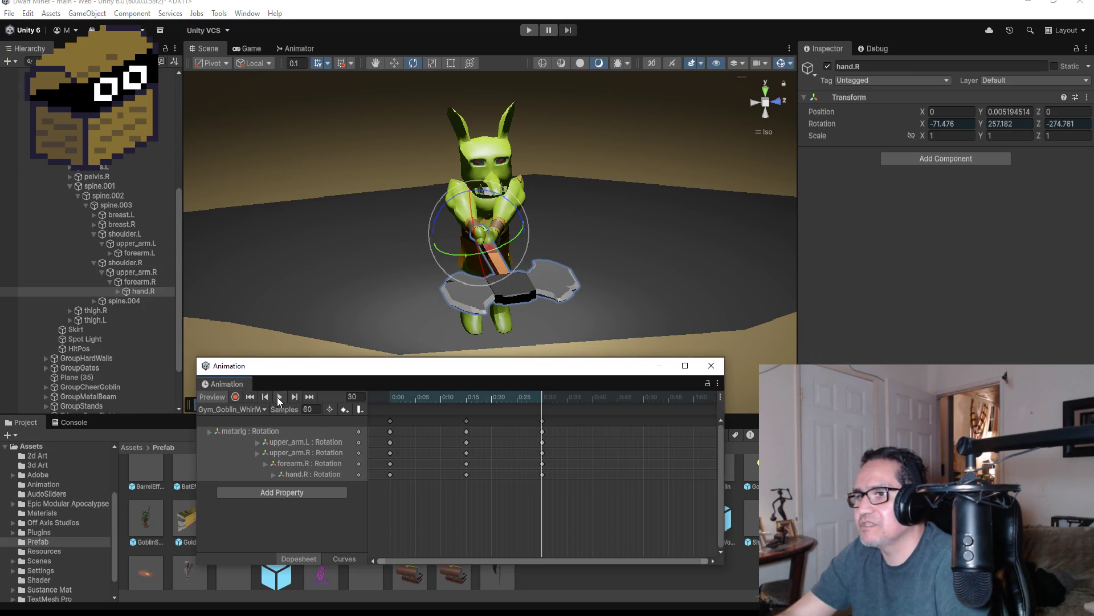
pyautogui.click(280, 397)
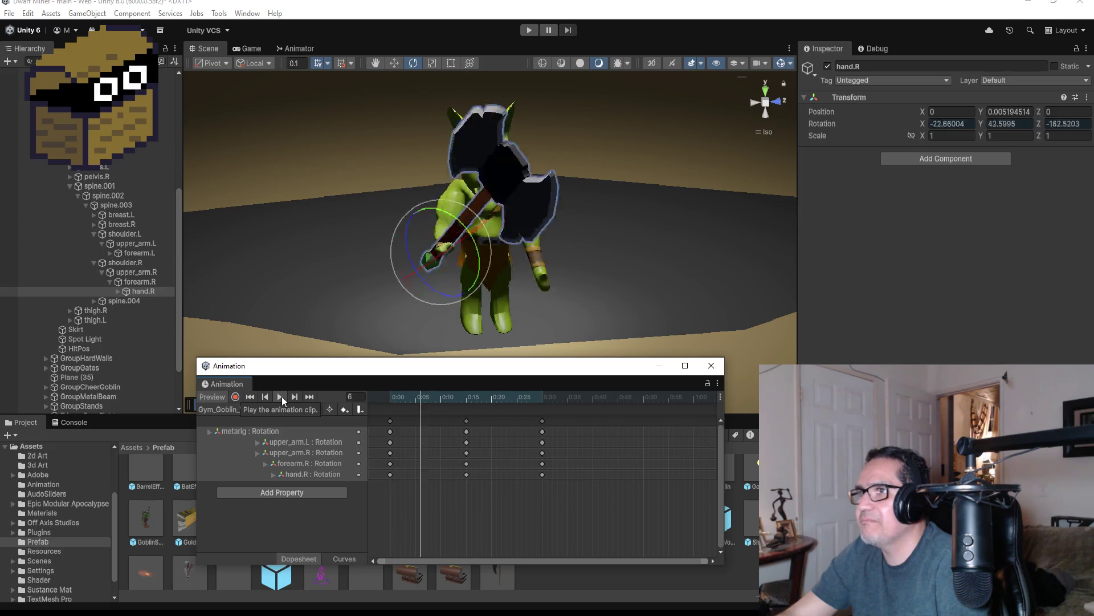
pyautogui.click(282, 395)
pyautogui.click(311, 395)
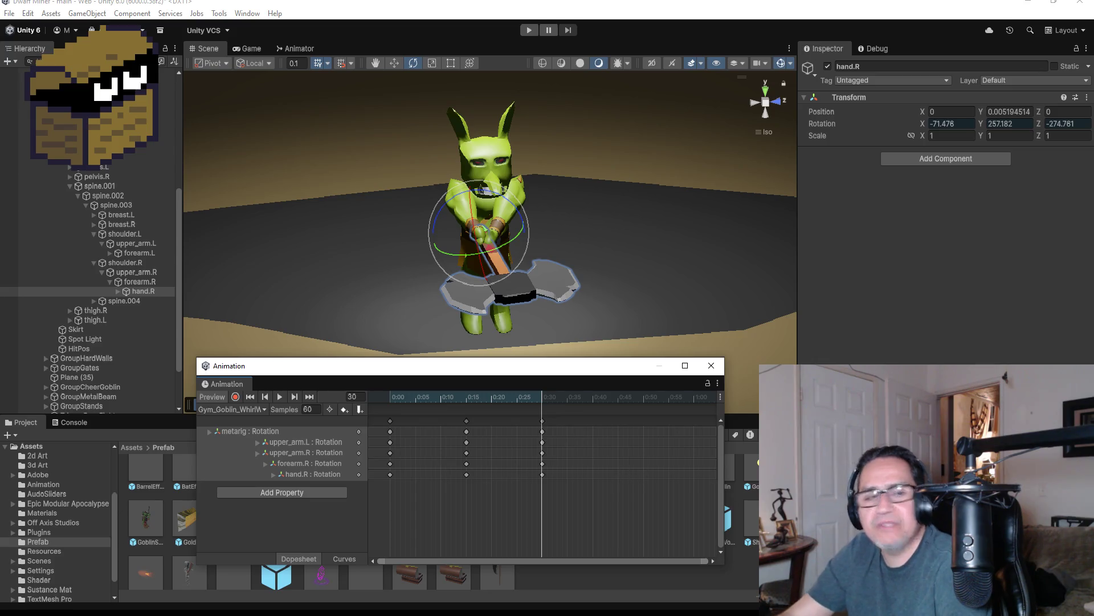
pyautogui.scroll(-3, 570, 440)
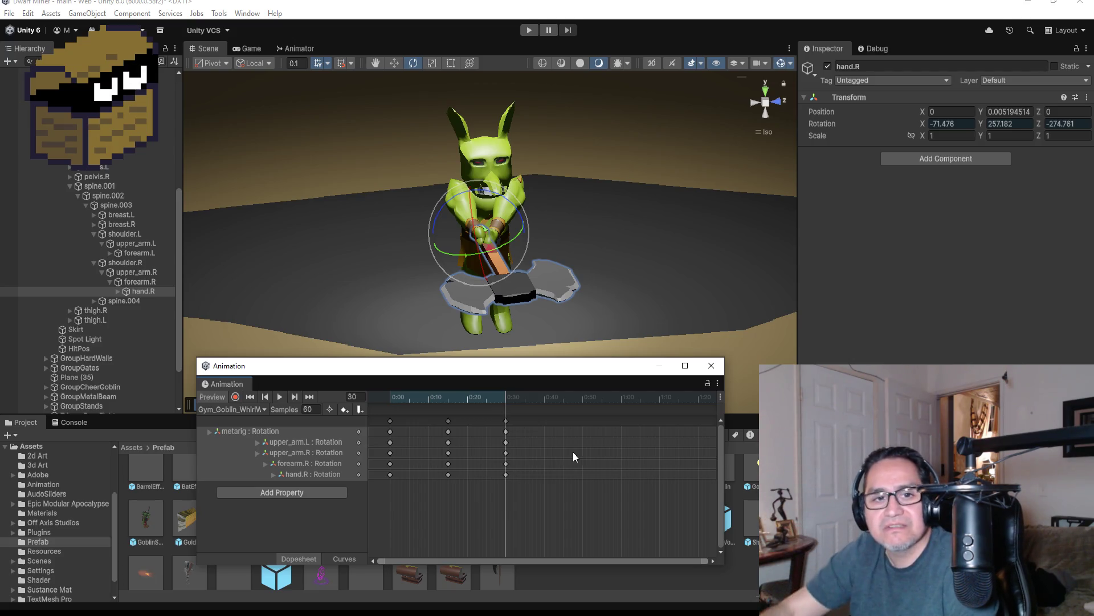
pyautogui.rightClick(563, 422)
# Add keys at 0:45 on every track, go to frame 45, and record from Top view
pyautogui.click(604, 428)
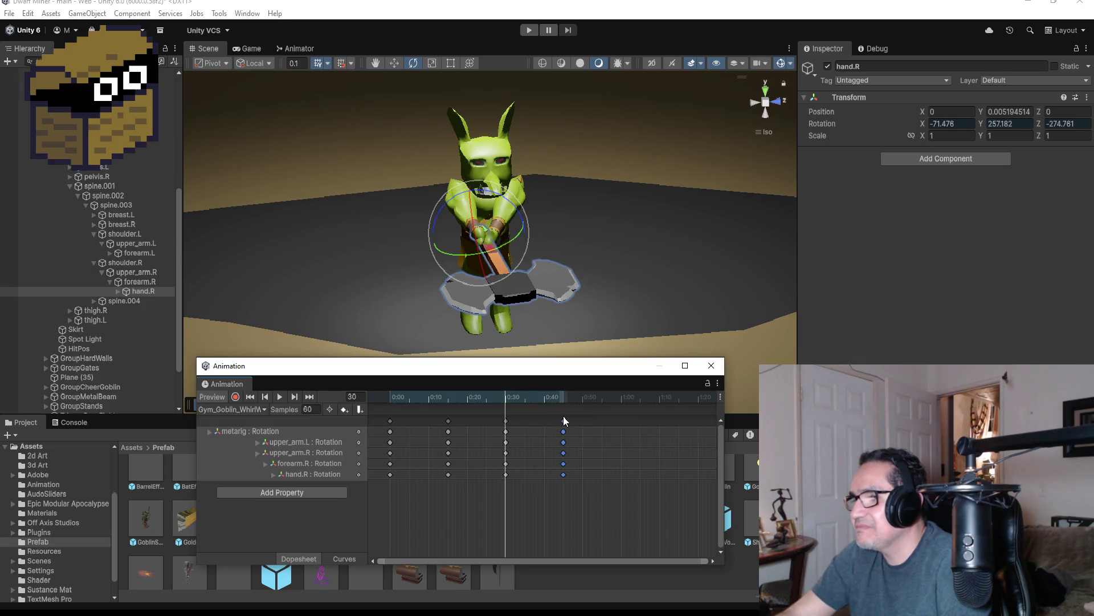
pyautogui.click(564, 422)
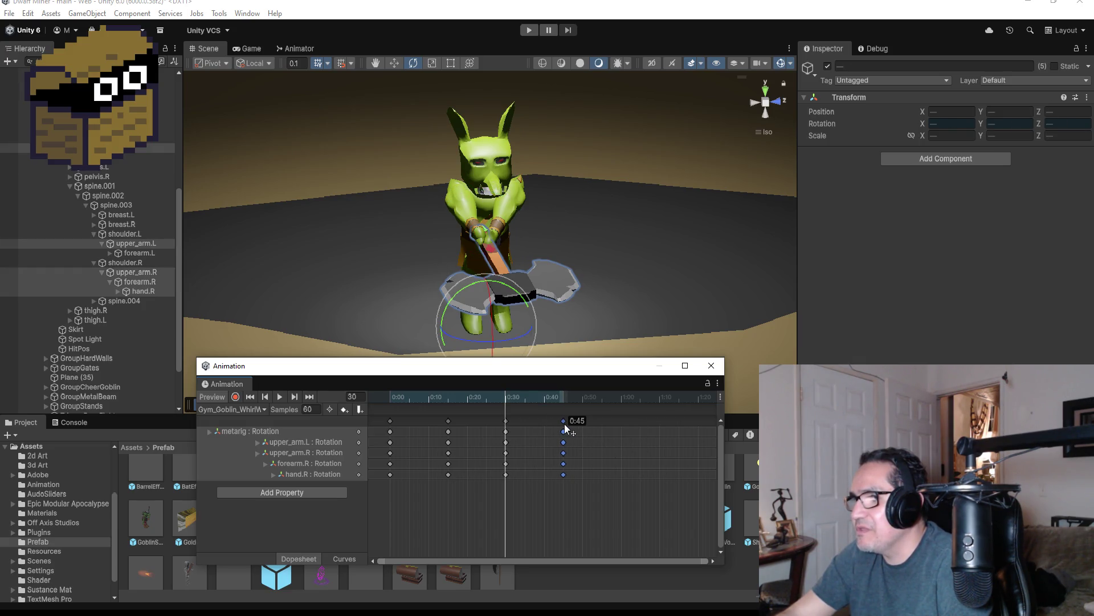
pyautogui.click(310, 397)
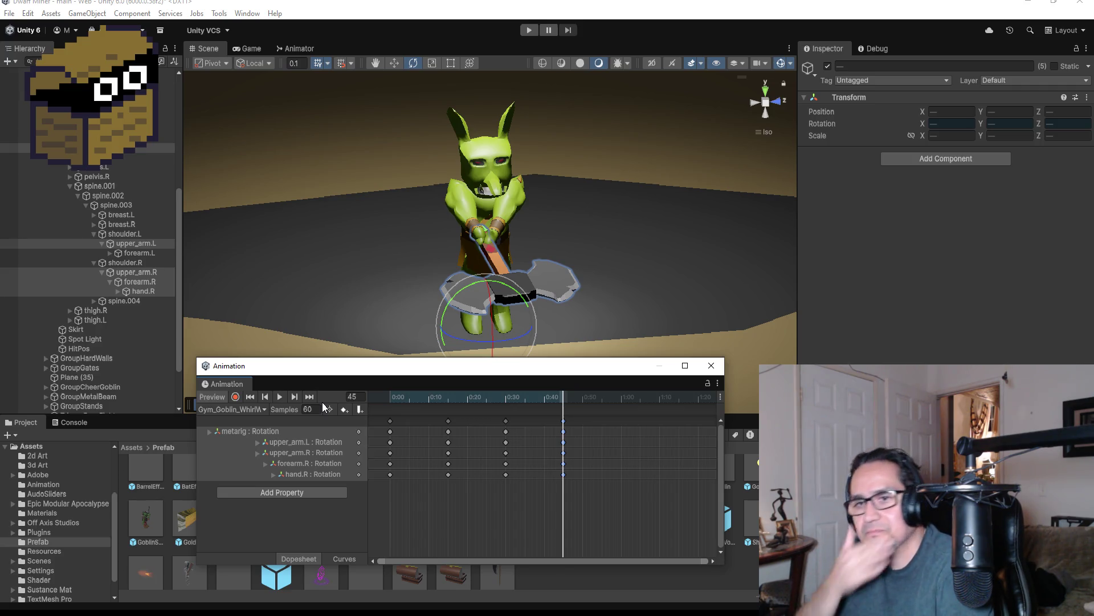
pyautogui.click(236, 398)
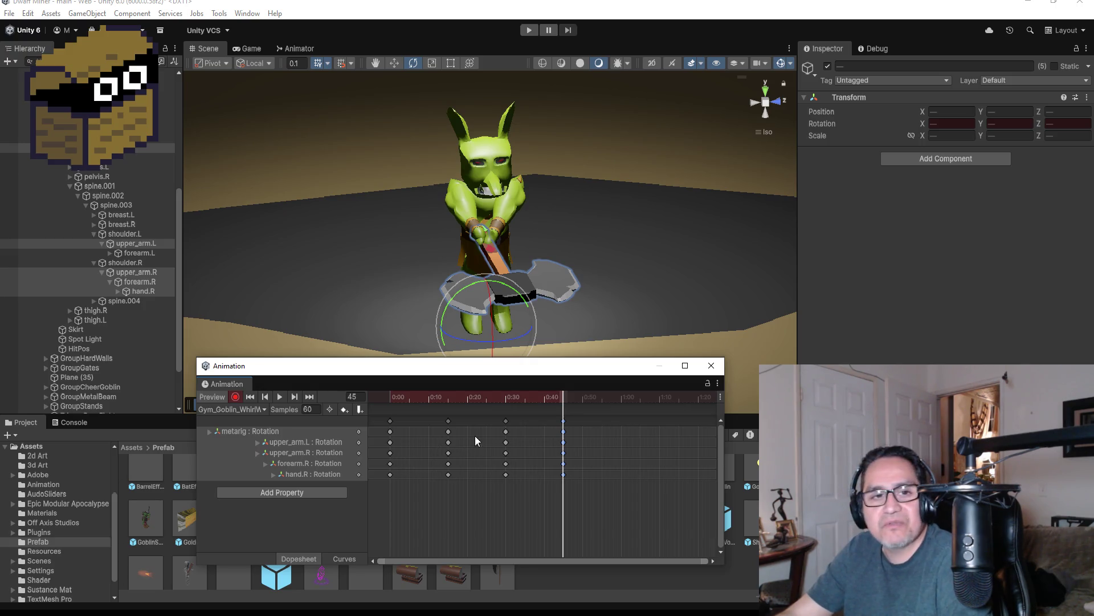
pyautogui.click(765, 92)
pyautogui.scroll(-3, 640, 267)
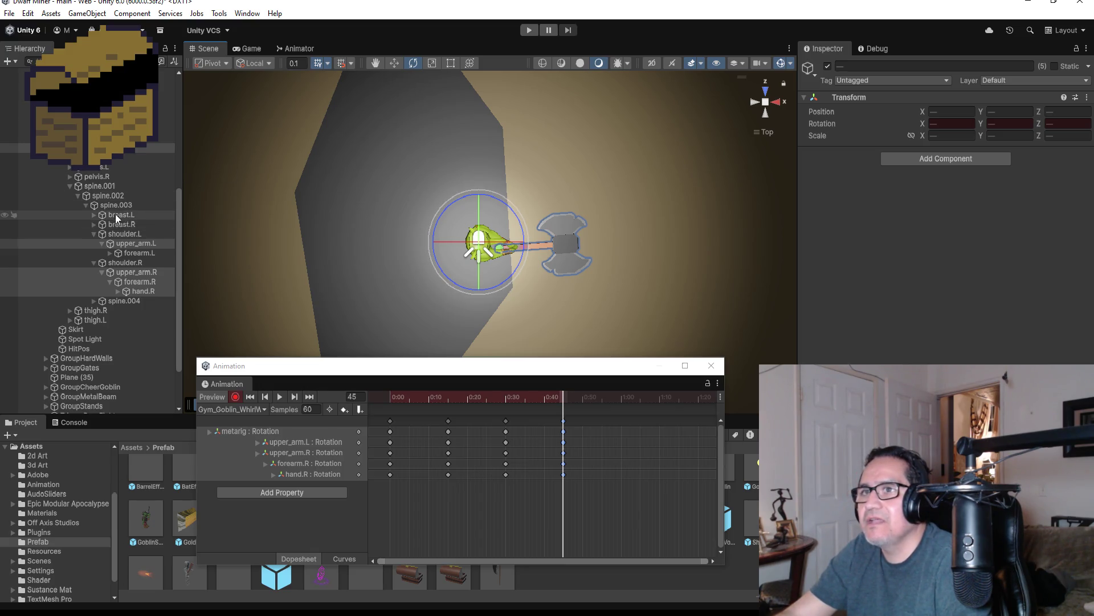
pyautogui.click(100, 158)
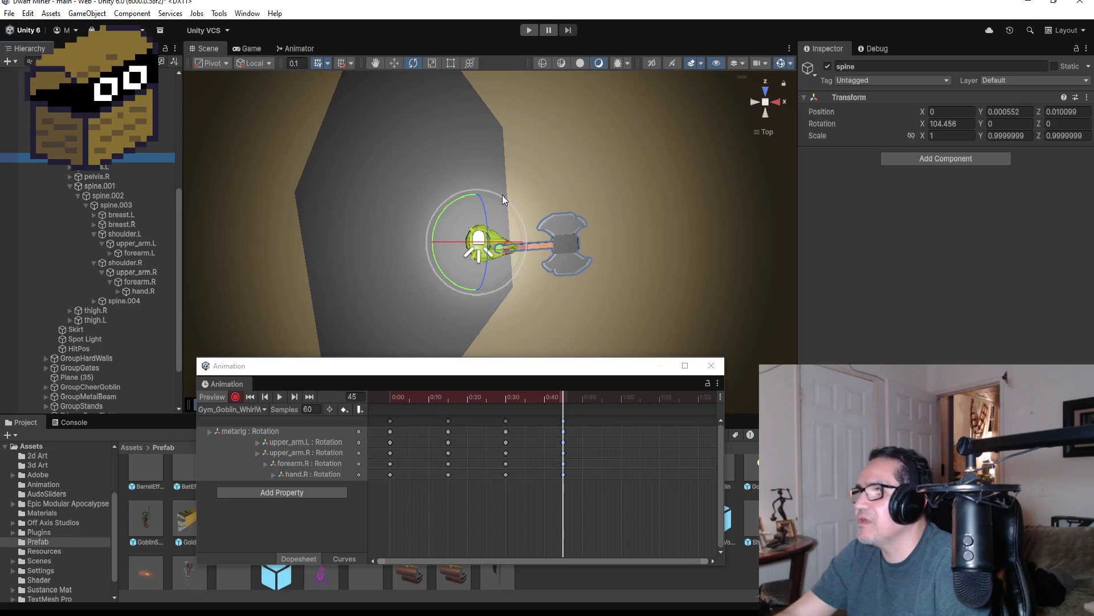
pyautogui.moveTo(494, 194)
pyautogui.mouseDown()
pyautogui.moveTo(553, 196)
pyautogui.moveTo(506, 195)
pyautogui.moveTo(516, 198)
pyautogui.mouseUp()
pyautogui.hotkey('ctrl', 'z')
pyautogui.hotkey('ctrl', 'z')
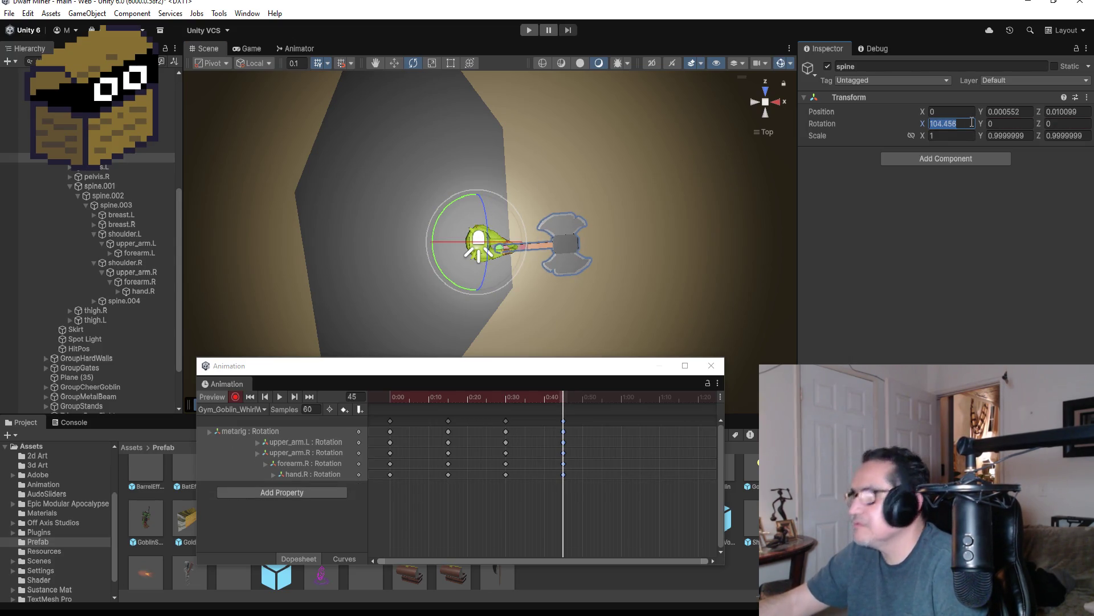
pyautogui.write('0')
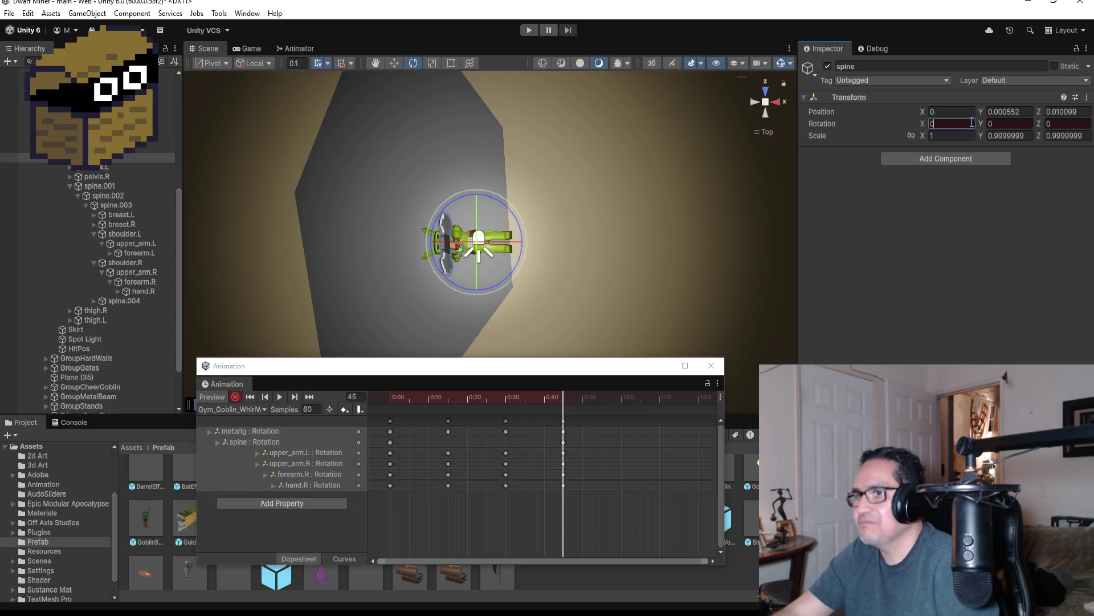
pyautogui.hotkey('ctrl', 'z')
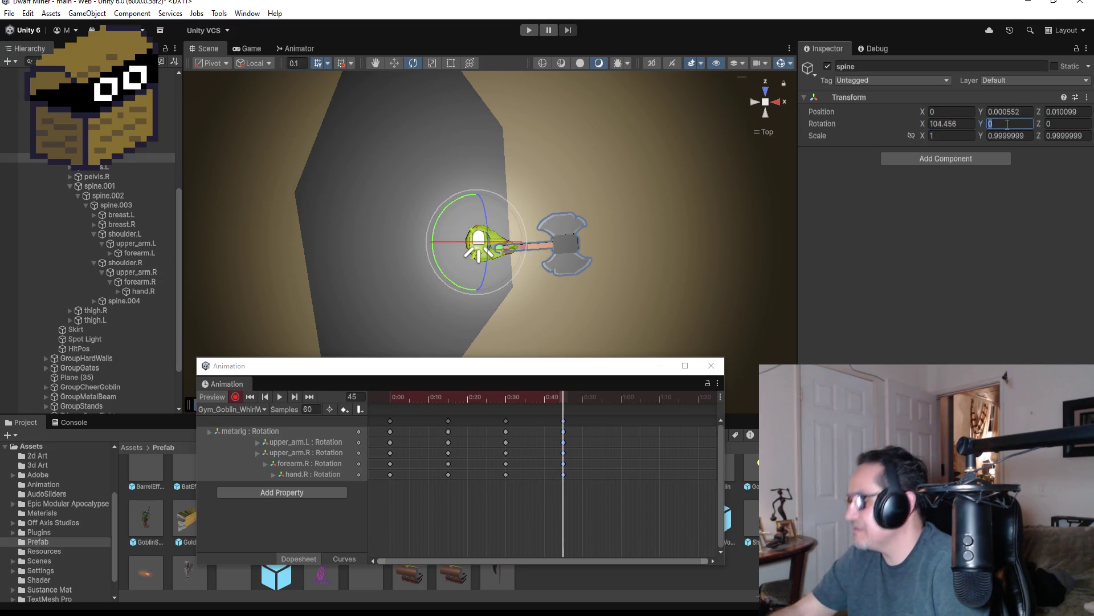
pyautogui.write('180')
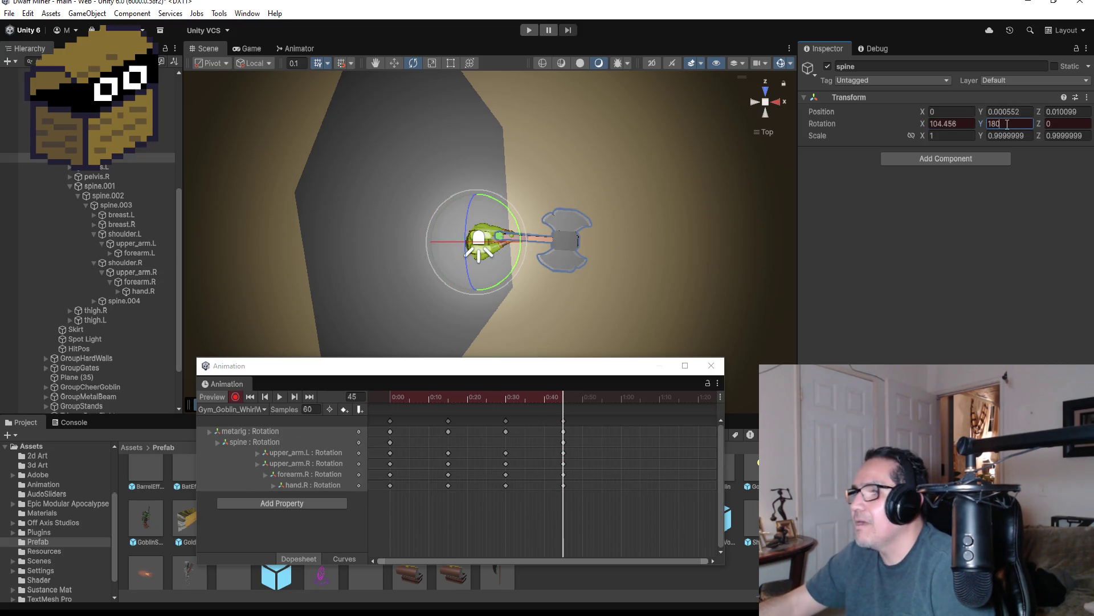
pyautogui.hotkey('ctrl', 'z')
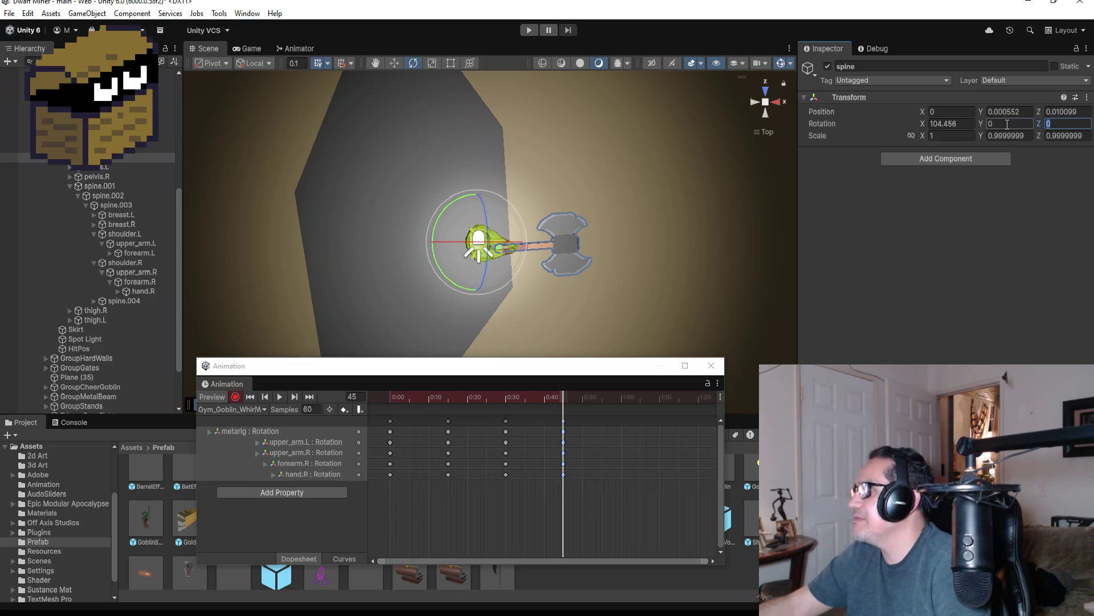
pyautogui.write('180')
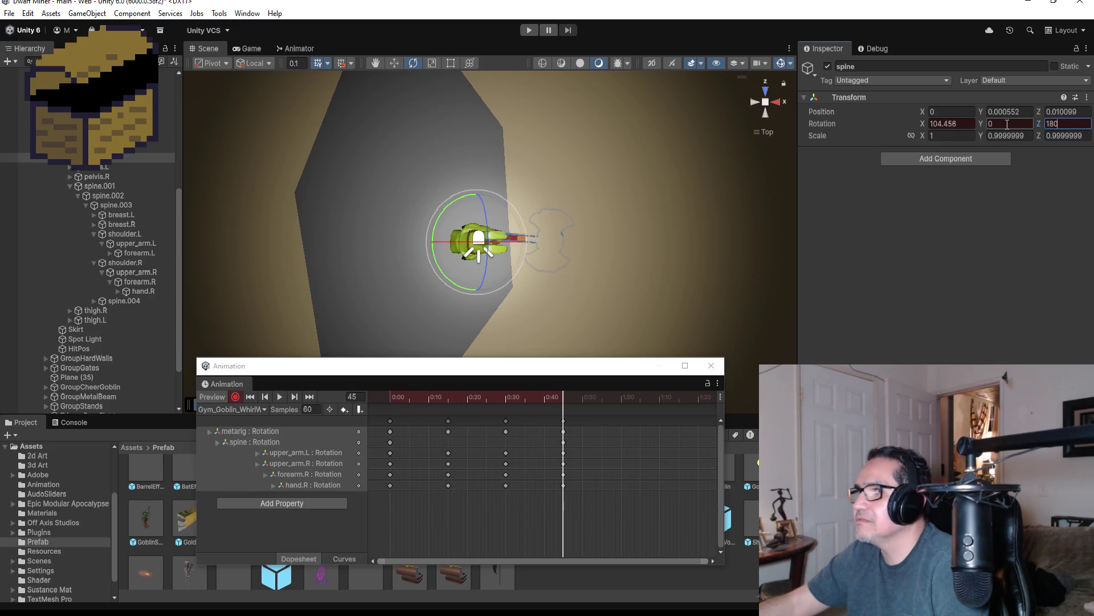
pyautogui.hotkey('ctrl', 'z')
pyautogui.moveTo(634, 224); pyautogui.dragTo(613, 92)
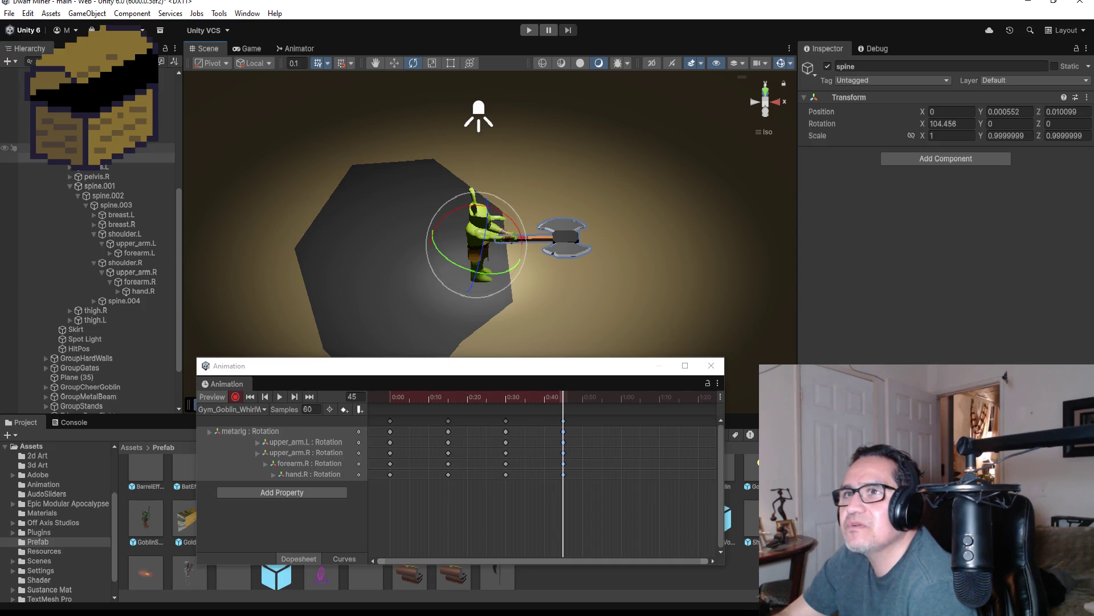
pyautogui.click(114, 148)
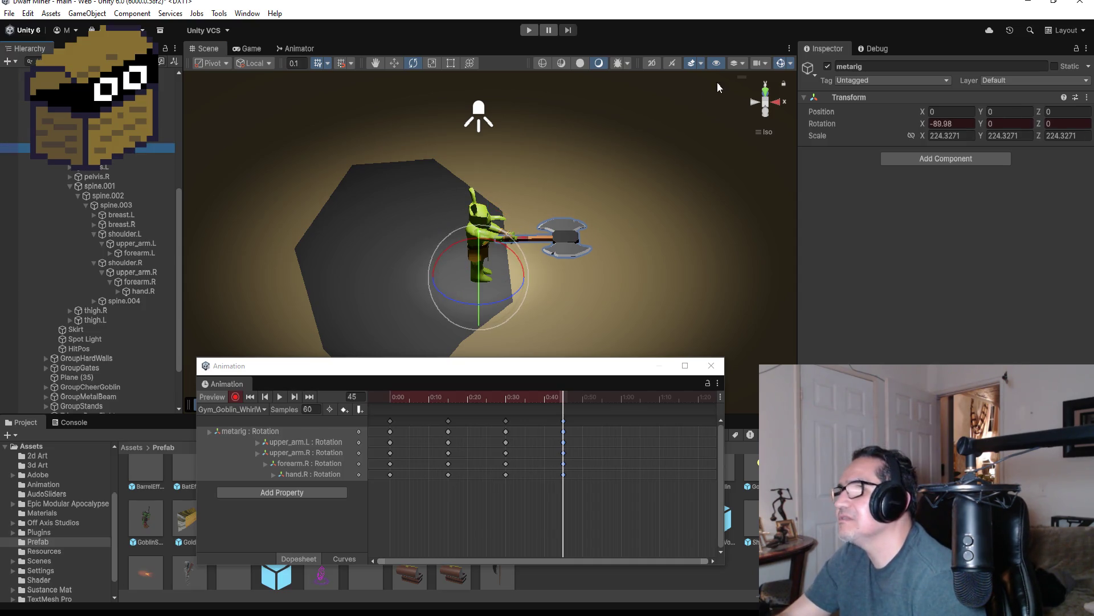
# From Top view, spin the metarig and set its Z rotation to 180
pyautogui.click(772, 97)
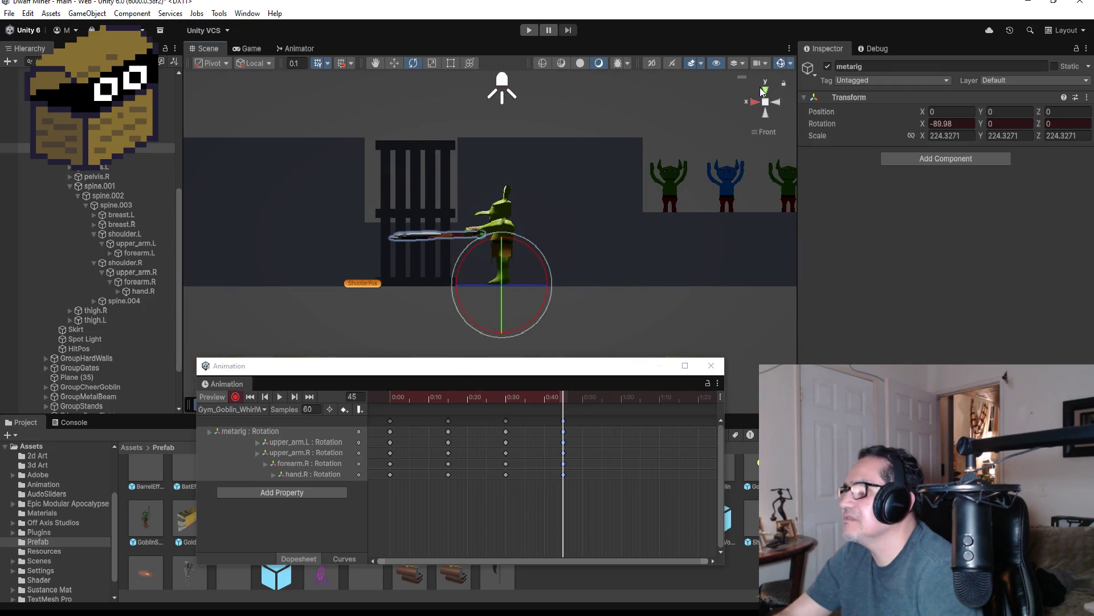
pyautogui.click(763, 90)
pyautogui.moveTo(494, 190)
pyautogui.mouseDown()
pyautogui.moveTo(559, 204)
pyautogui.moveTo(618, 272)
pyautogui.mouseUp()
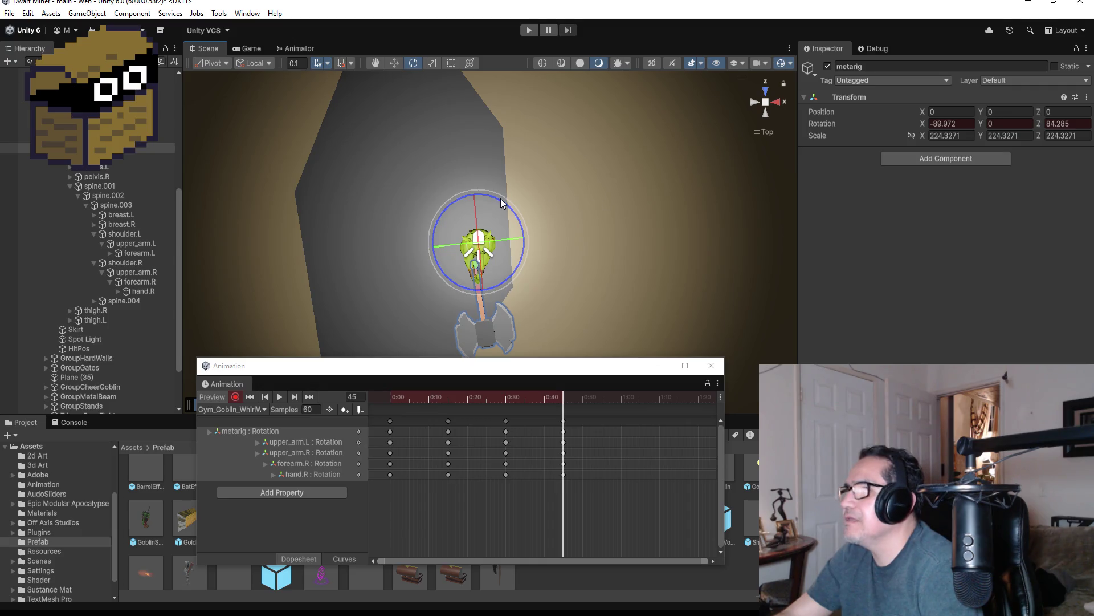
pyautogui.moveTo(508, 197); pyautogui.dragTo(603, 237)
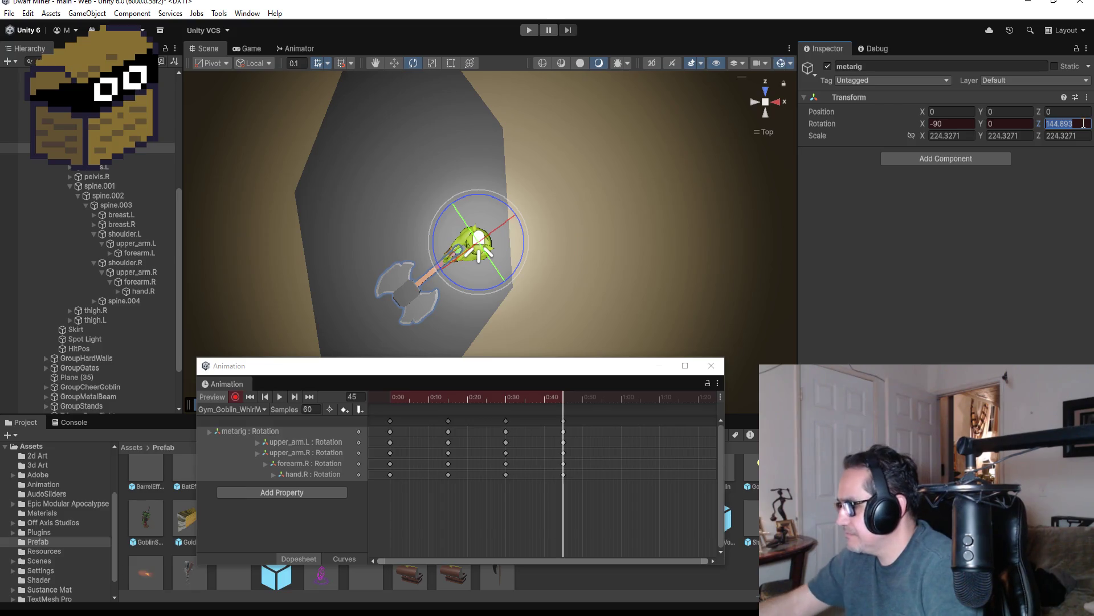
pyautogui.write('180')
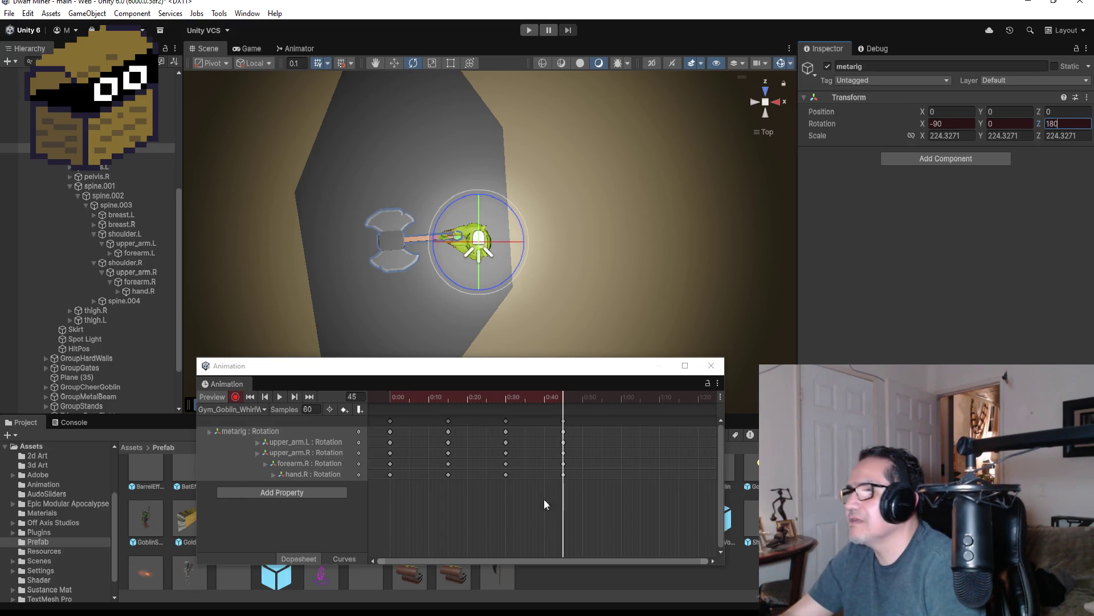
# Turn off recording, preview the clip, and go to frame 45 with the timeline zoomed out
pyautogui.click(239, 399)
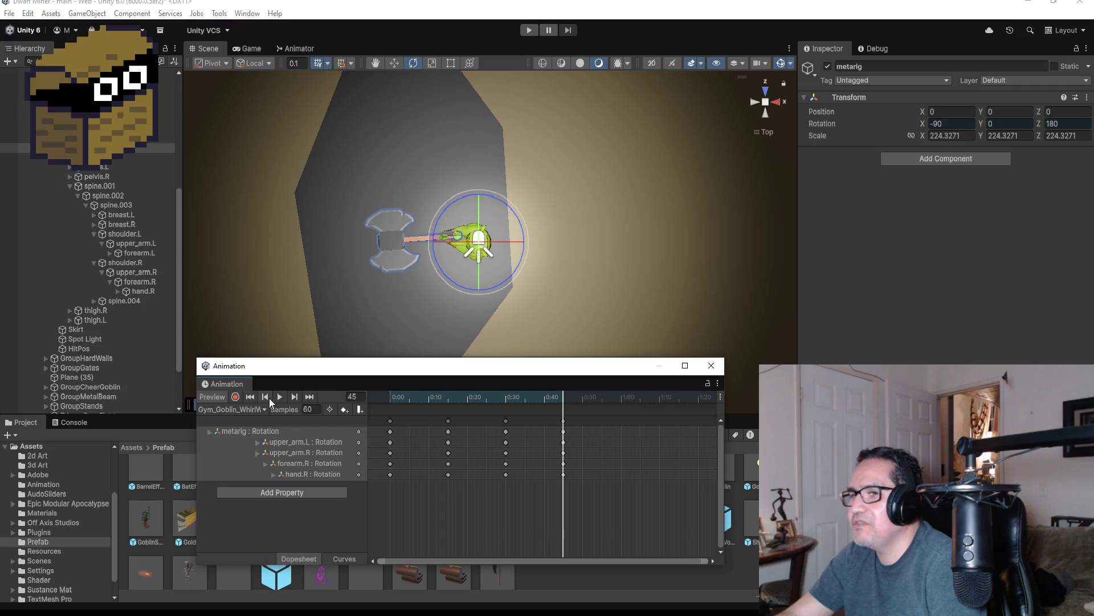
pyautogui.click(279, 396)
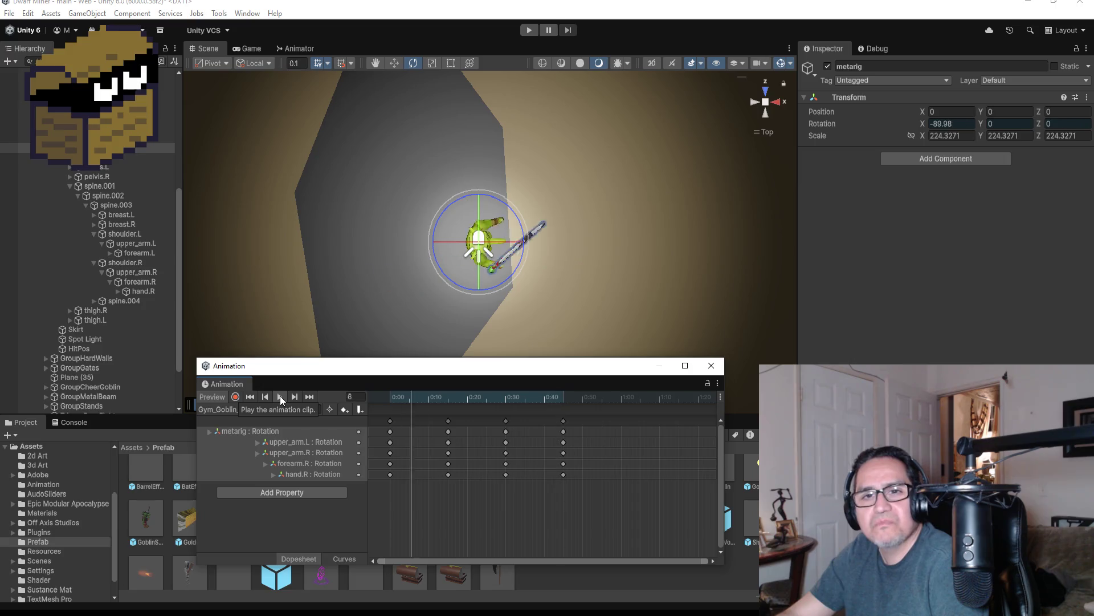
pyautogui.click(279, 396)
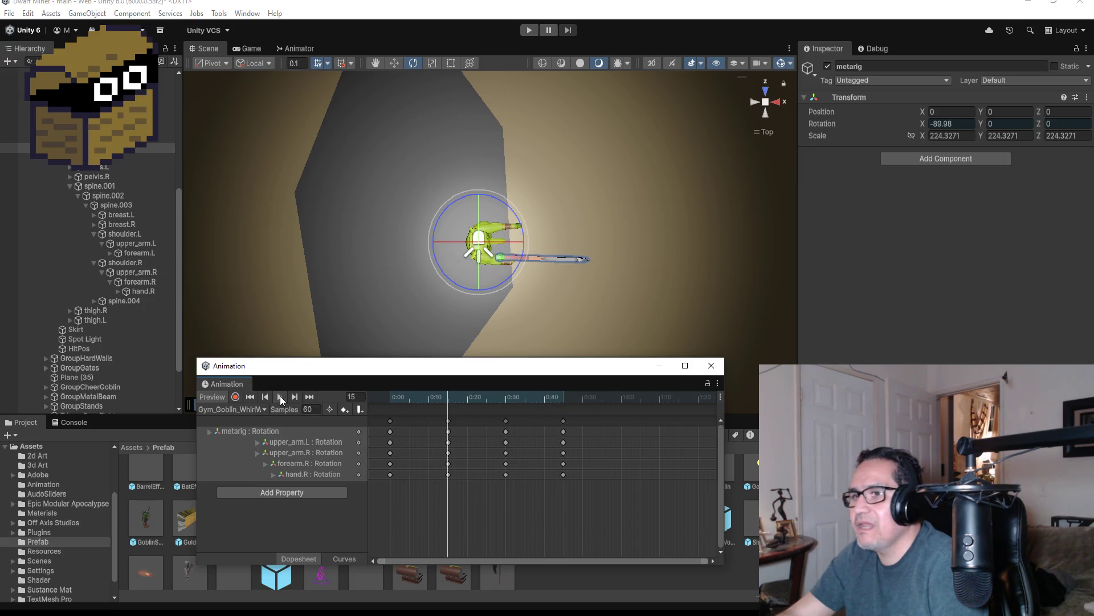
pyautogui.click(311, 398)
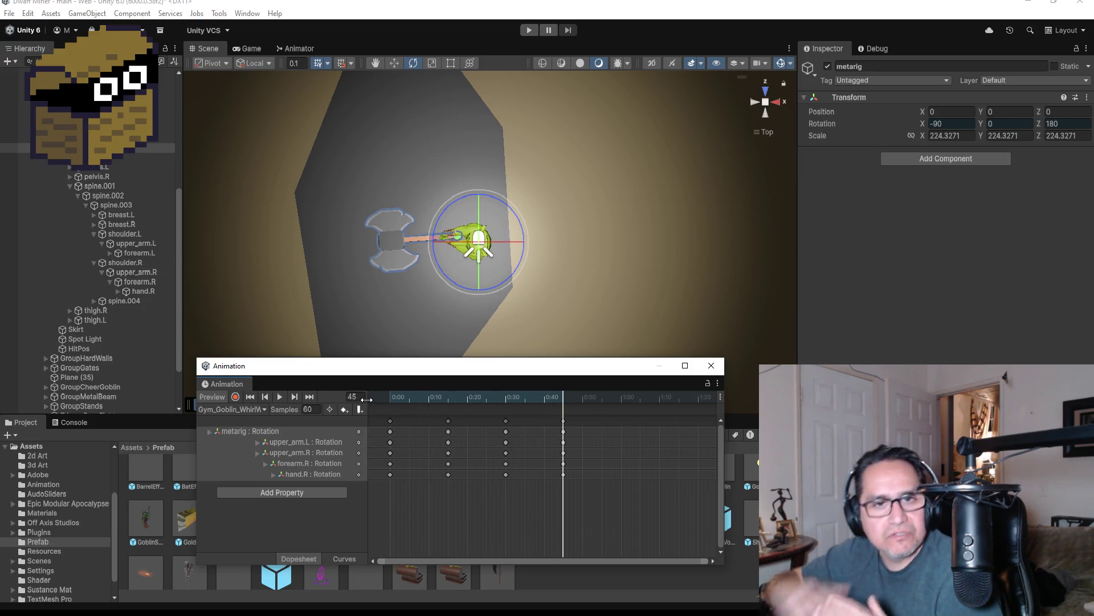
pyautogui.scroll(-2, 563, 431)
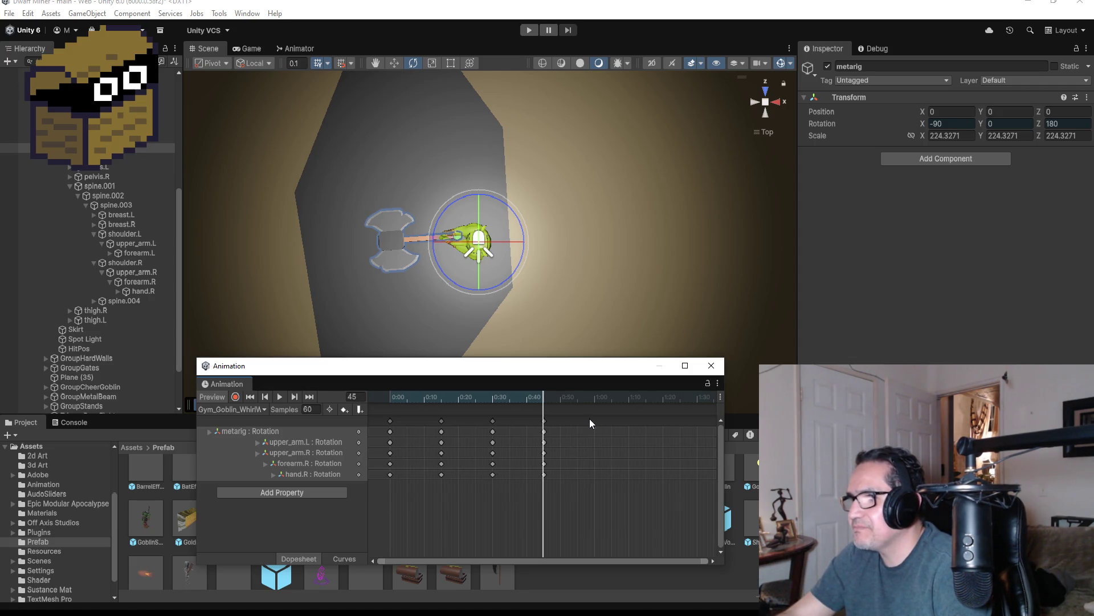
pyautogui.rightClick(594, 420)
# Add keys at 1:00 and record the metarig's Z rotation as 360 at frame 60
pyautogui.click(607, 428)
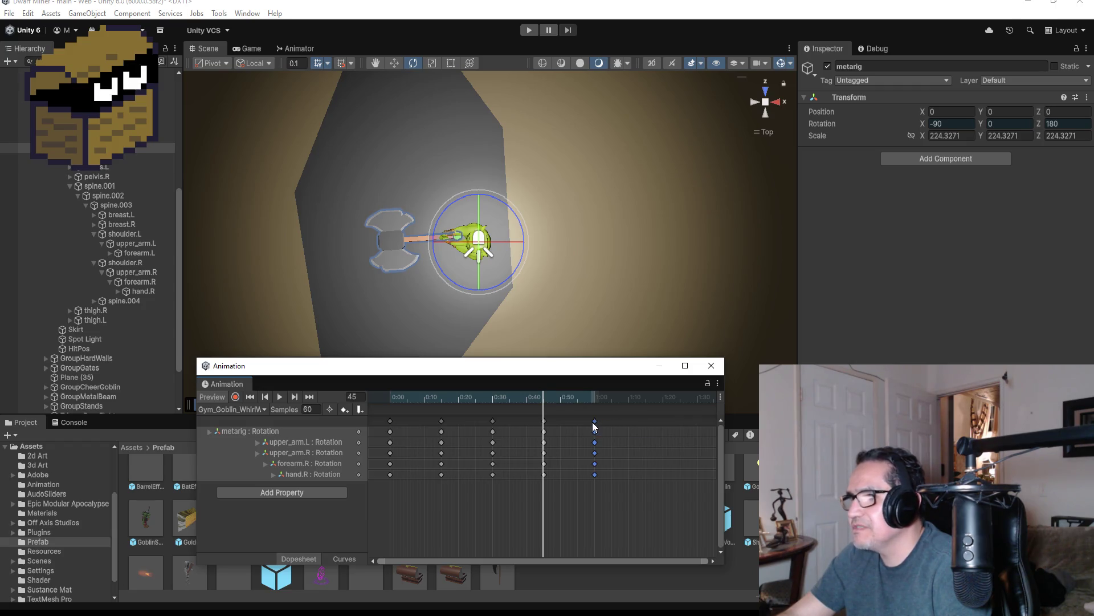
pyautogui.click(235, 396)
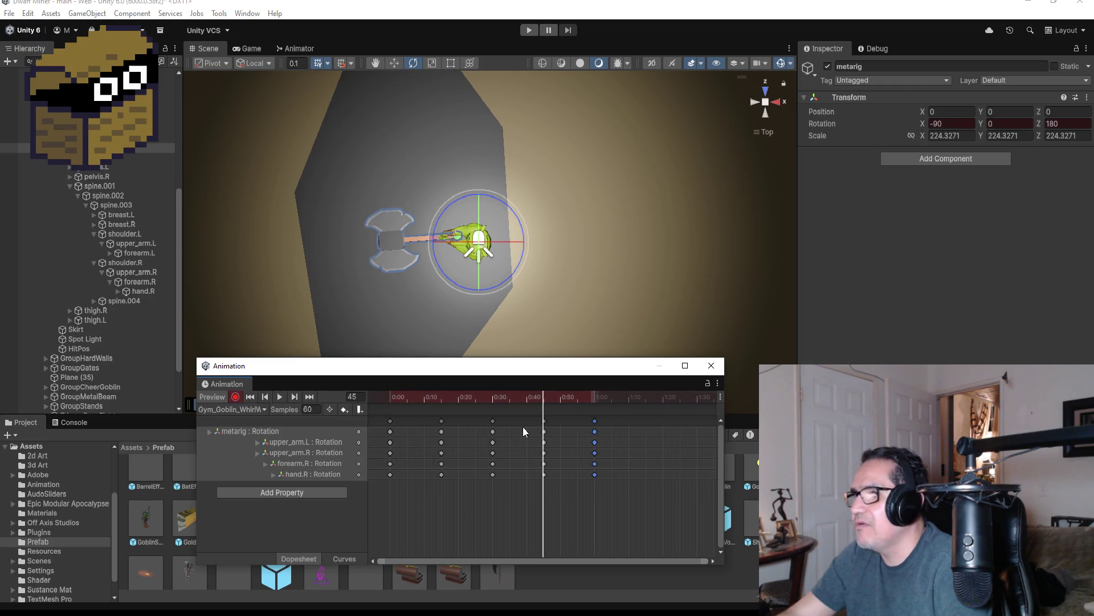
pyautogui.click(311, 397)
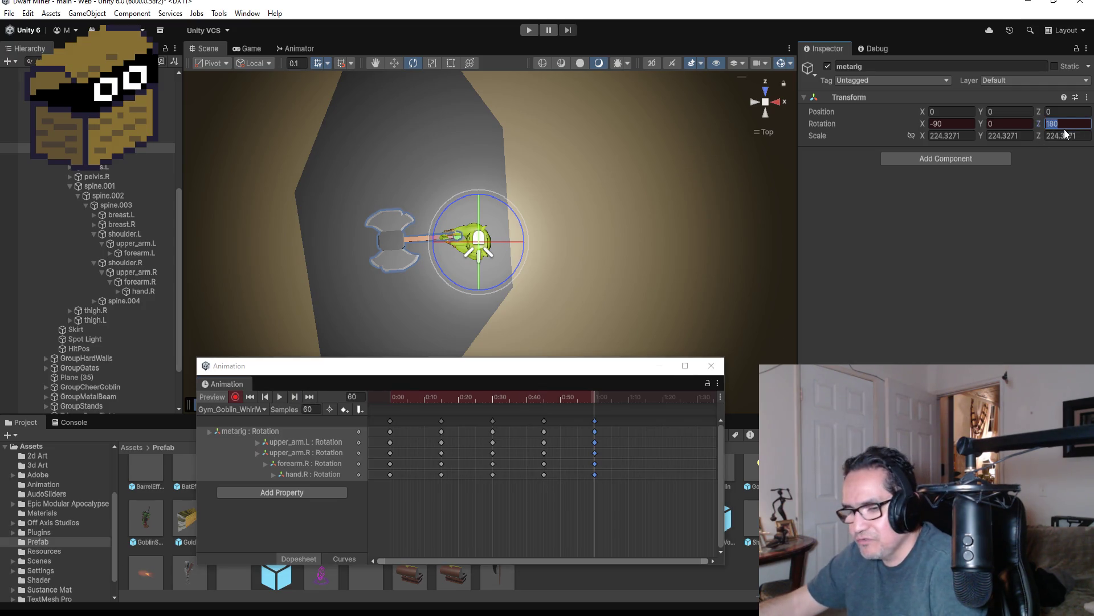
pyautogui.write('360')
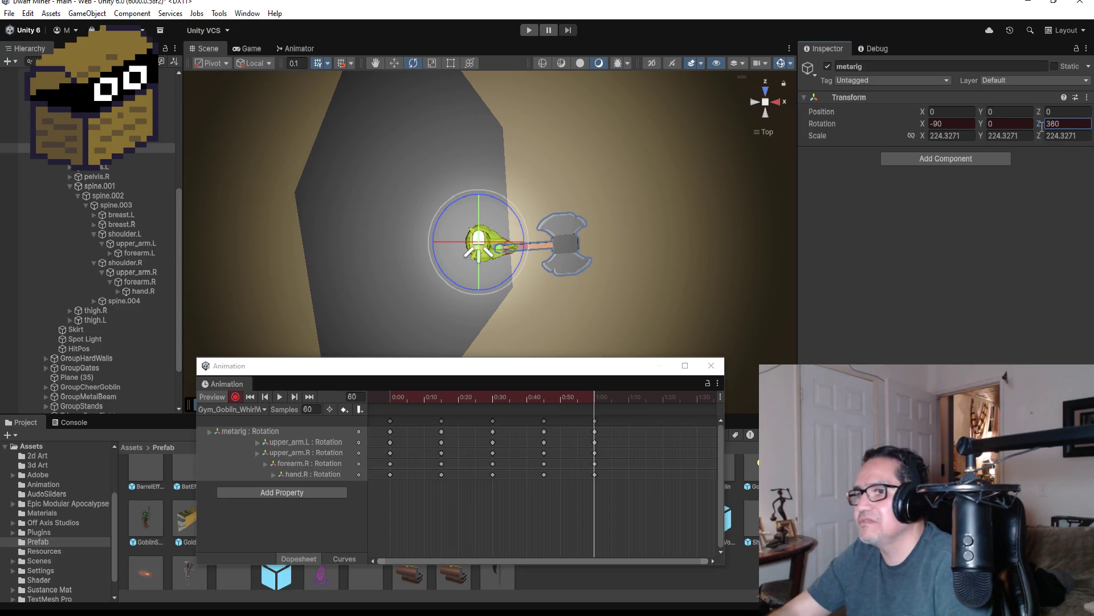
pyautogui.click(235, 397)
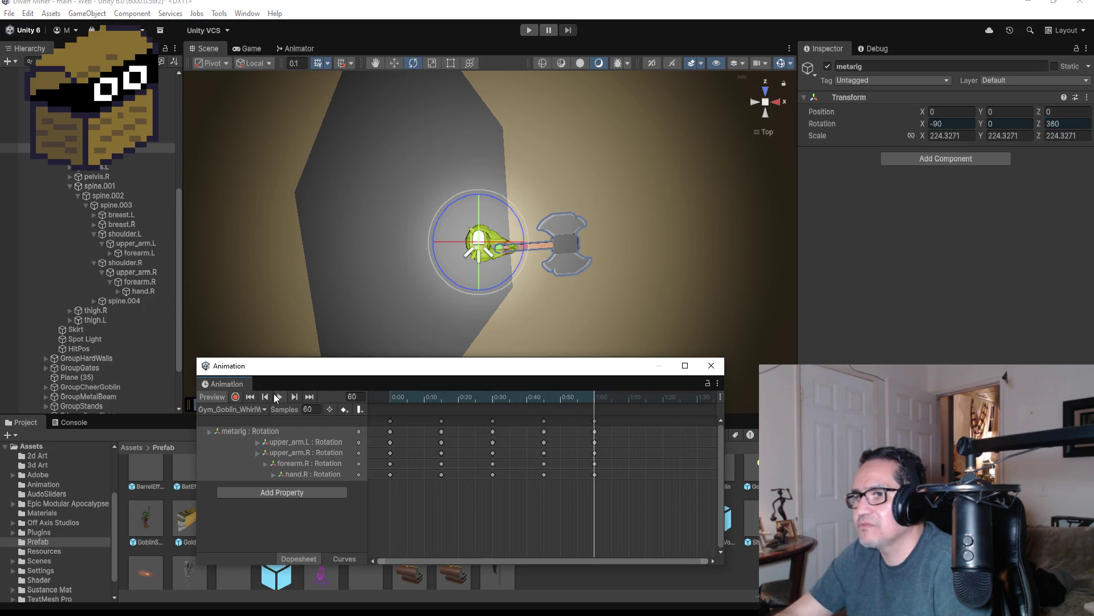
# Watch the spin from angled, Front and Top views, then stop and select the 1:00 keys
pyautogui.click(276, 394)
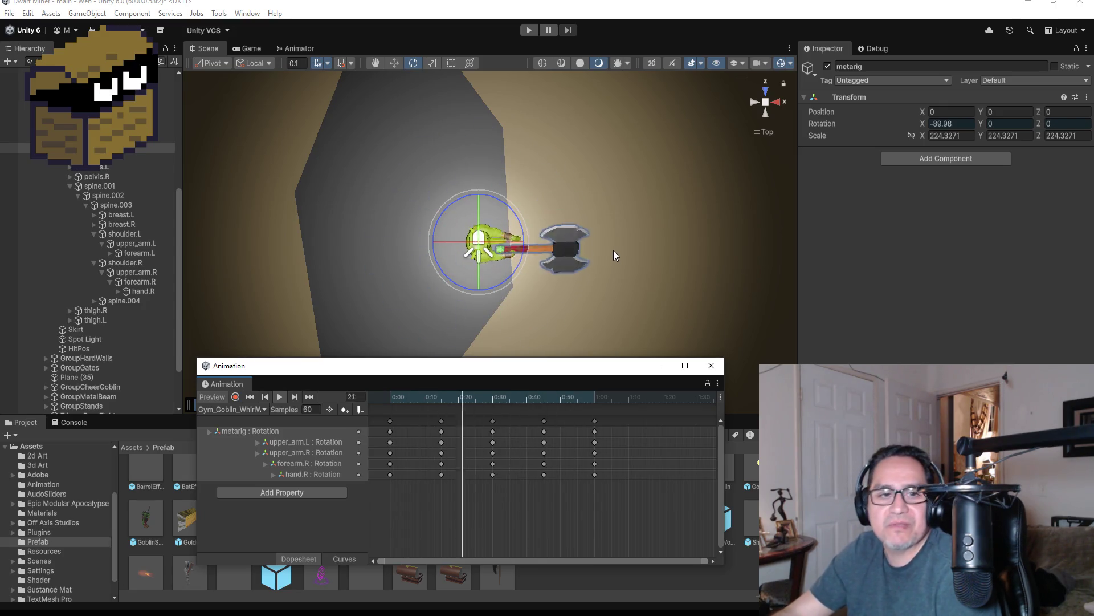
pyautogui.moveTo(610, 255); pyautogui.dragTo(518, 74)
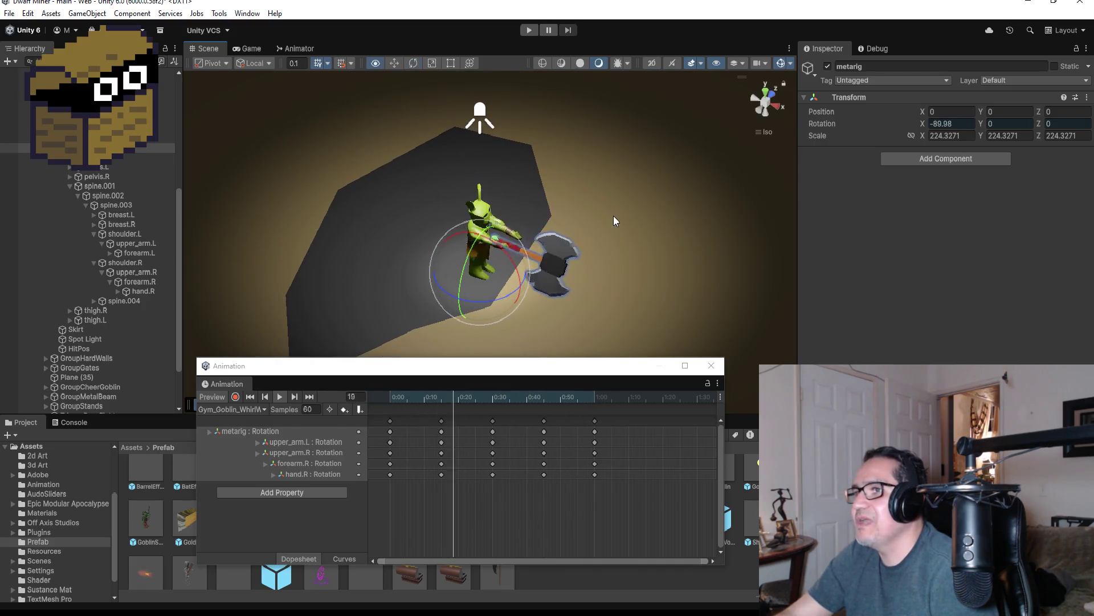
pyautogui.moveTo(613, 220); pyautogui.dragTo(638, 334)
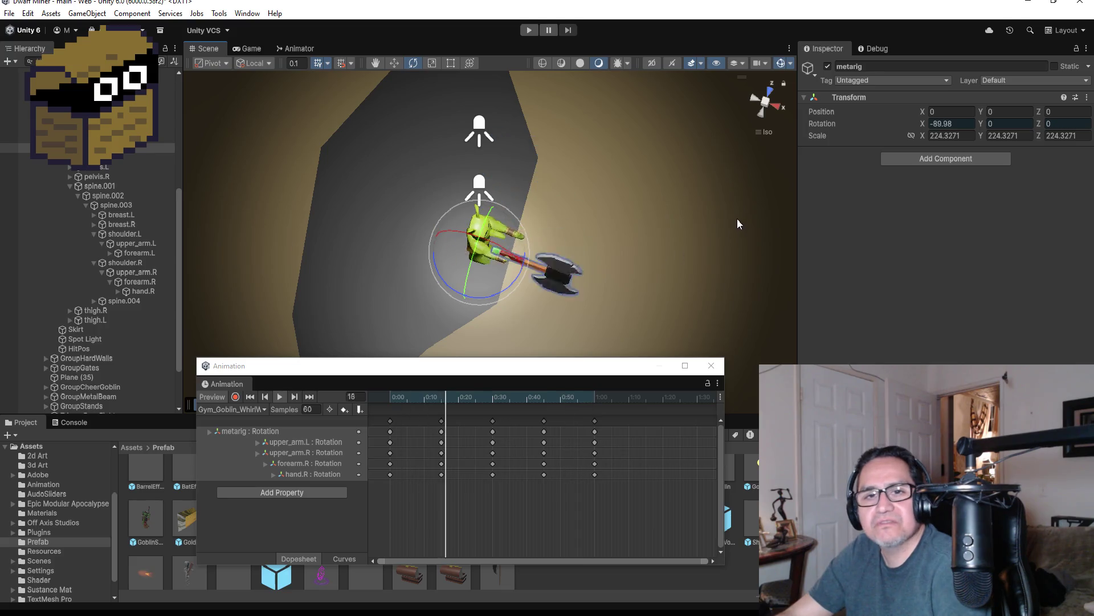
pyautogui.click(767, 98)
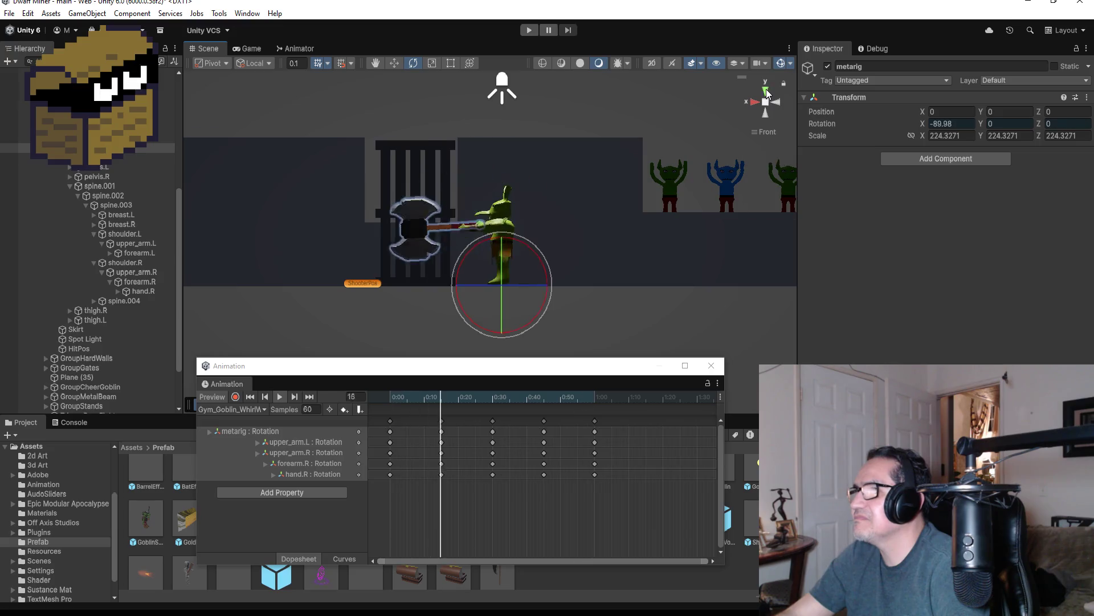
pyautogui.click(766, 93)
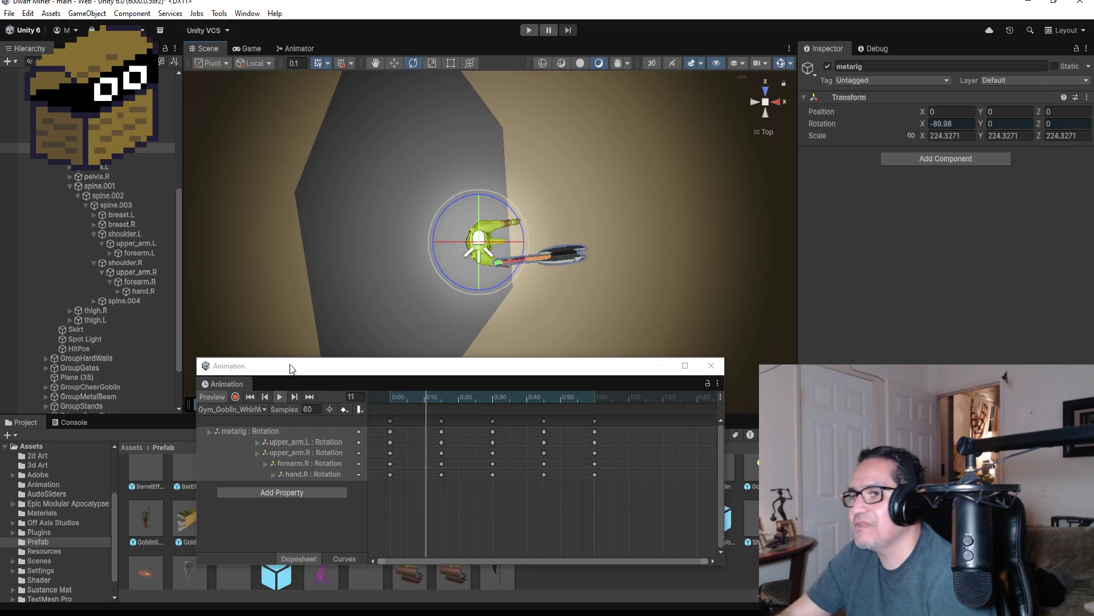
pyautogui.click(282, 396)
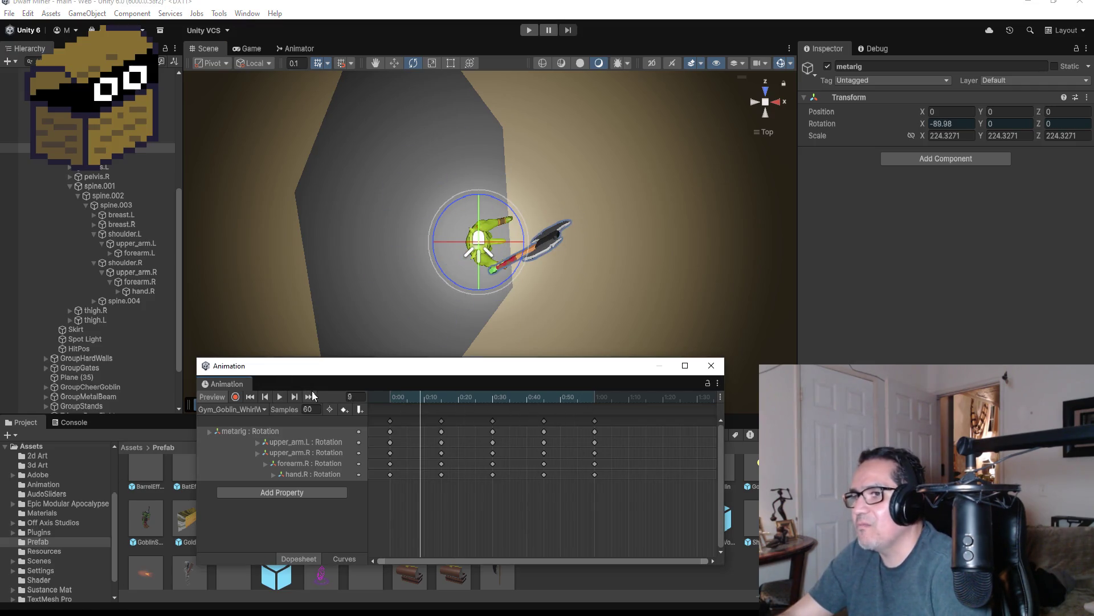
pyautogui.click(310, 397)
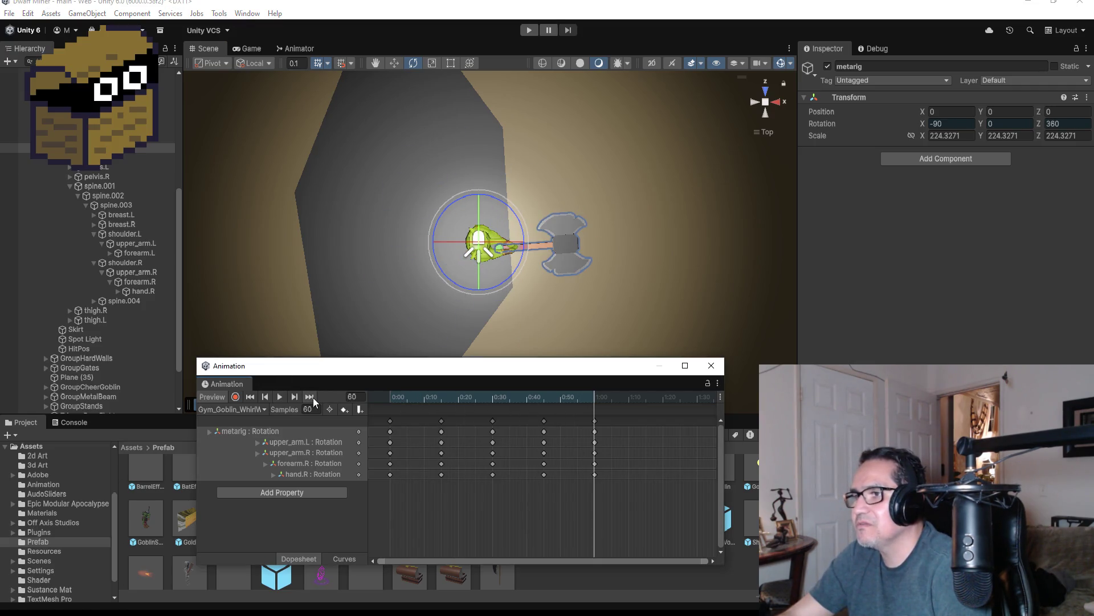
pyautogui.click(596, 422)
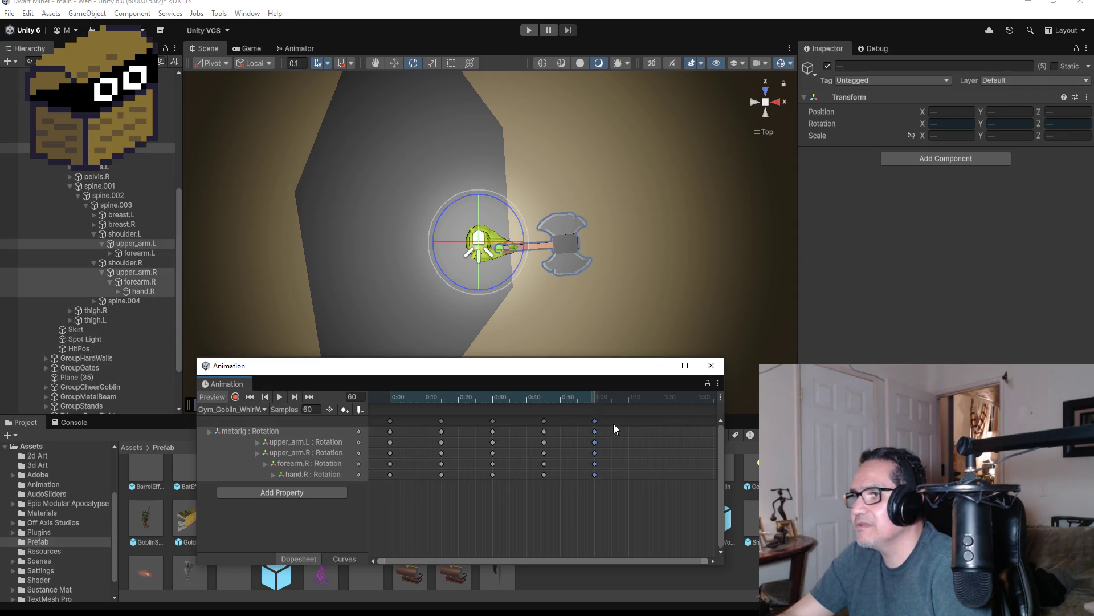
pyautogui.rightClick(643, 422)
pyautogui.click(650, 429)
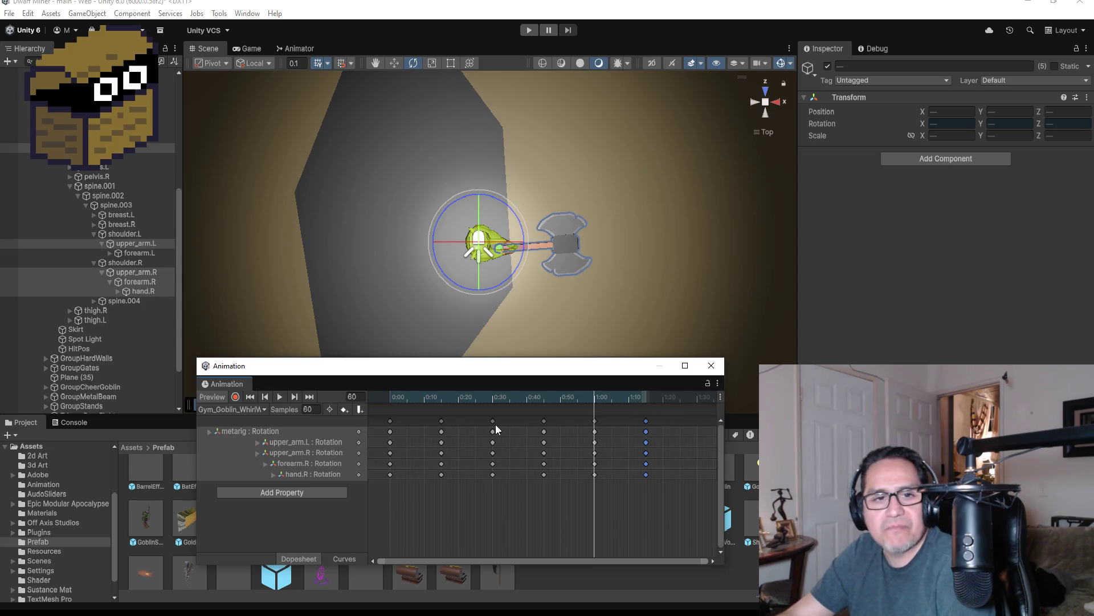
pyautogui.click(312, 398)
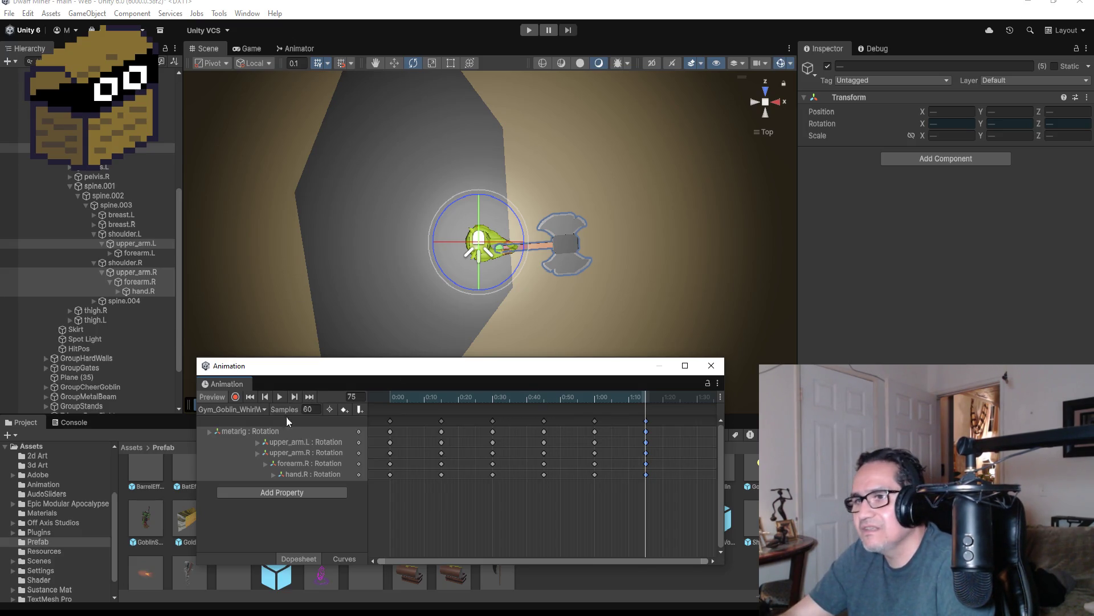
pyautogui.click(233, 397)
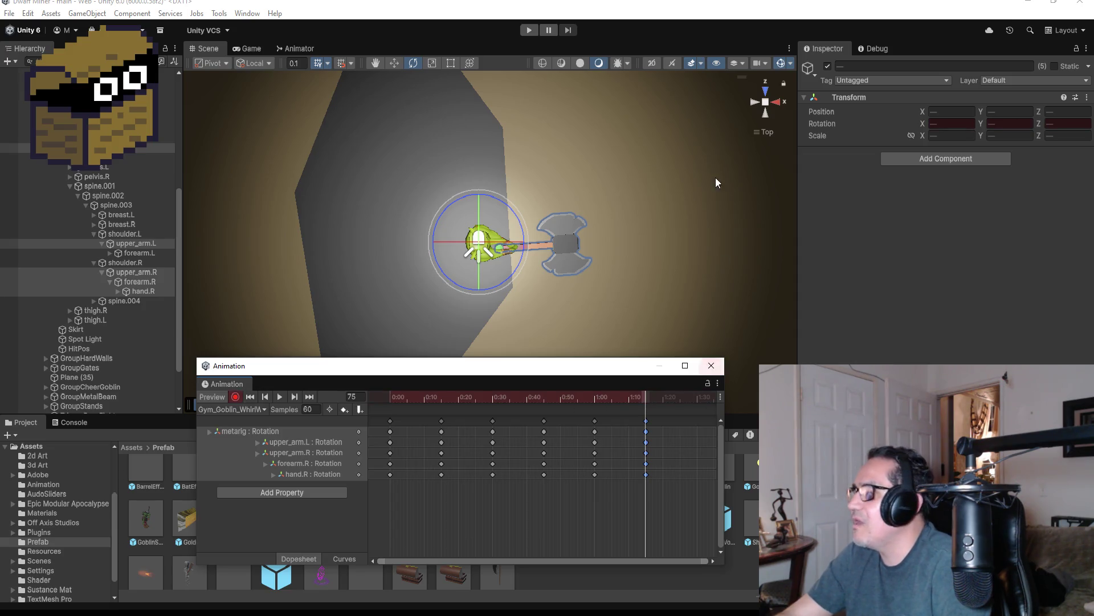
pyautogui.click(124, 150)
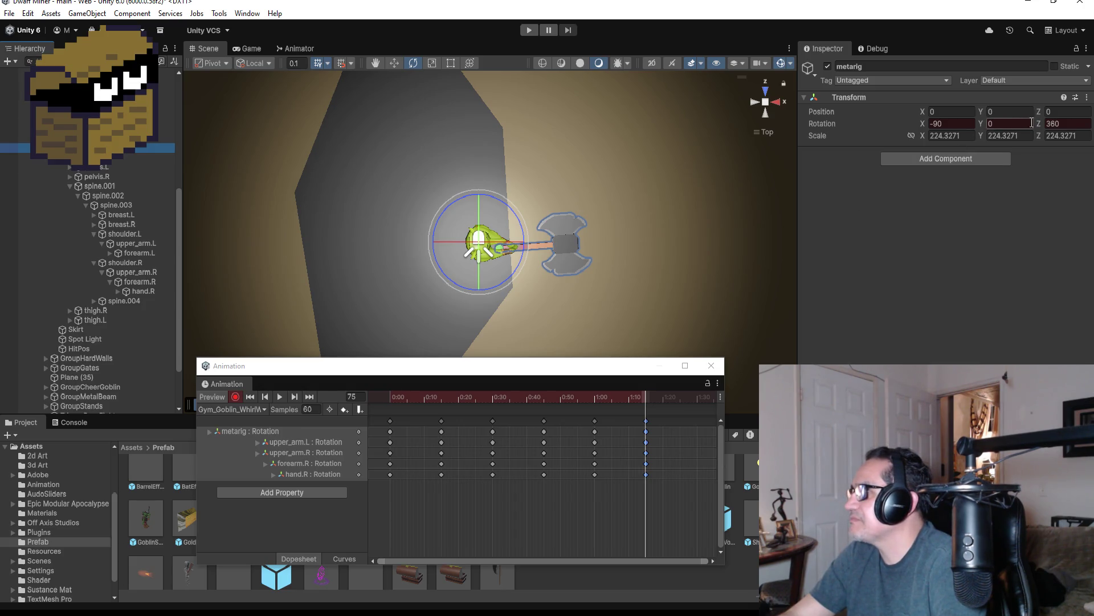
pyautogui.click(1064, 123)
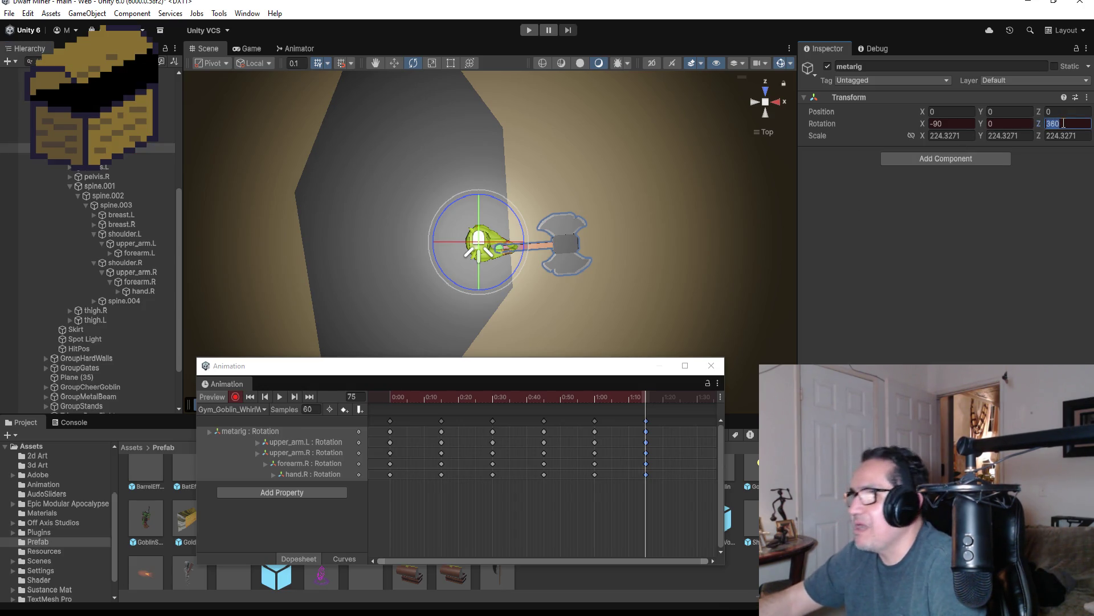
pyautogui.write('180')
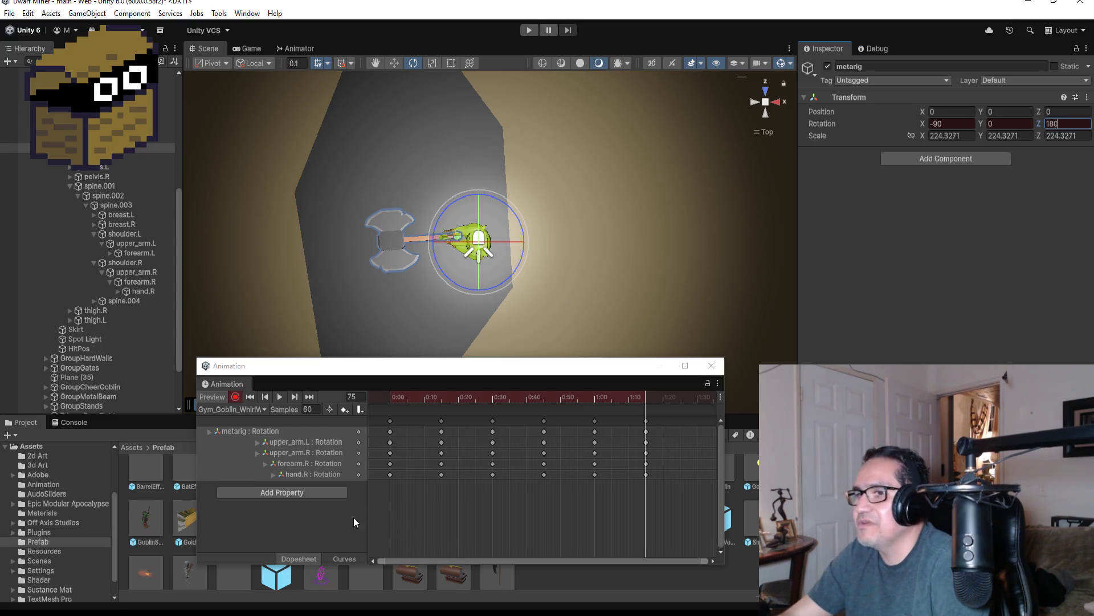
pyautogui.click(234, 398)
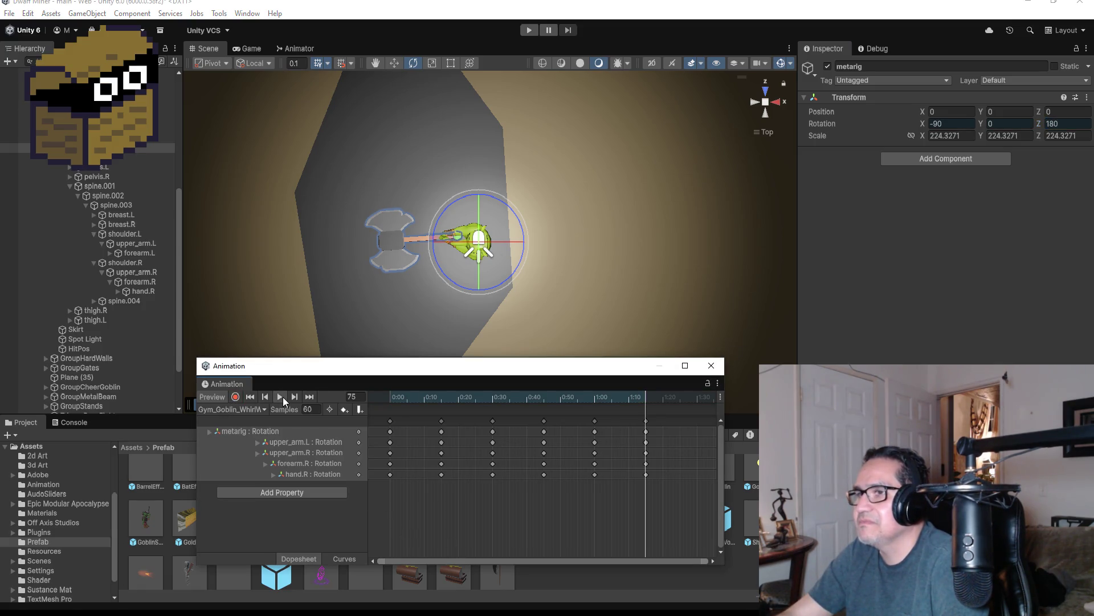
pyautogui.click(281, 397)
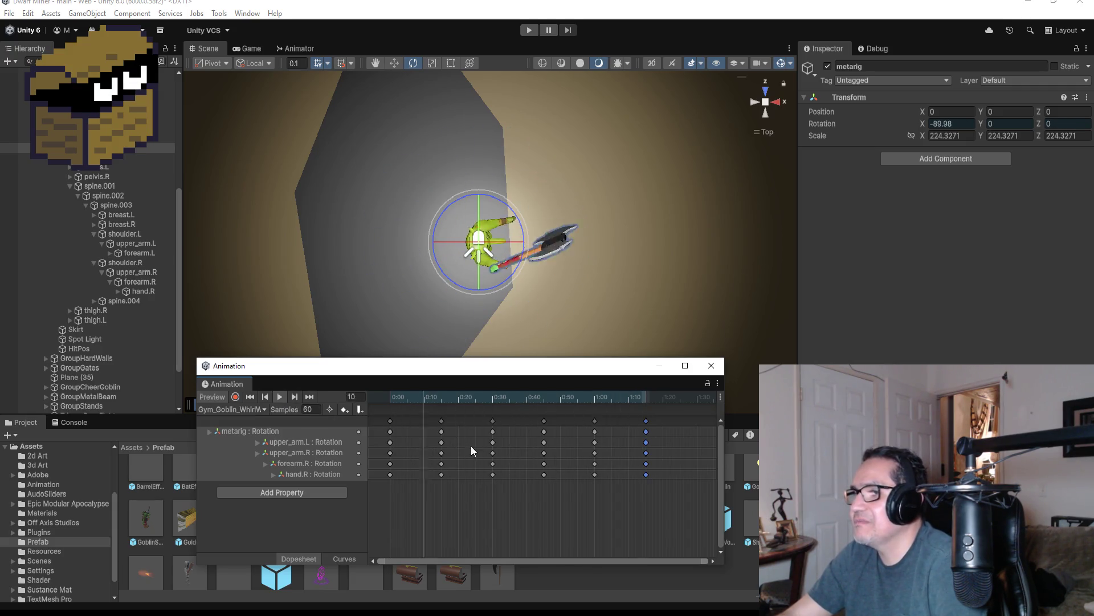
pyautogui.click(282, 395)
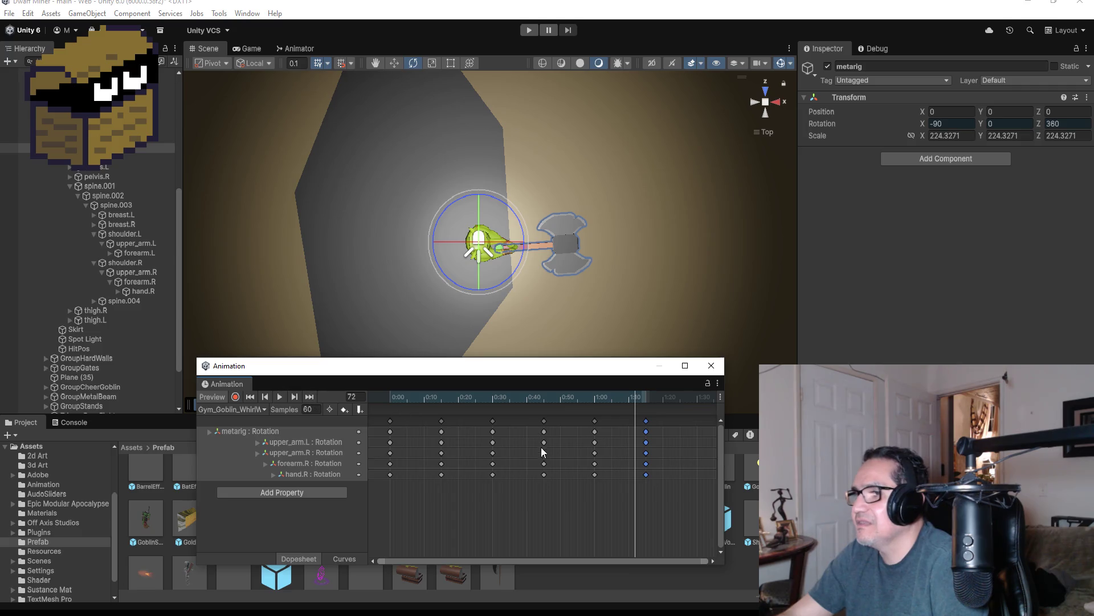
pyautogui.click(366, 409)
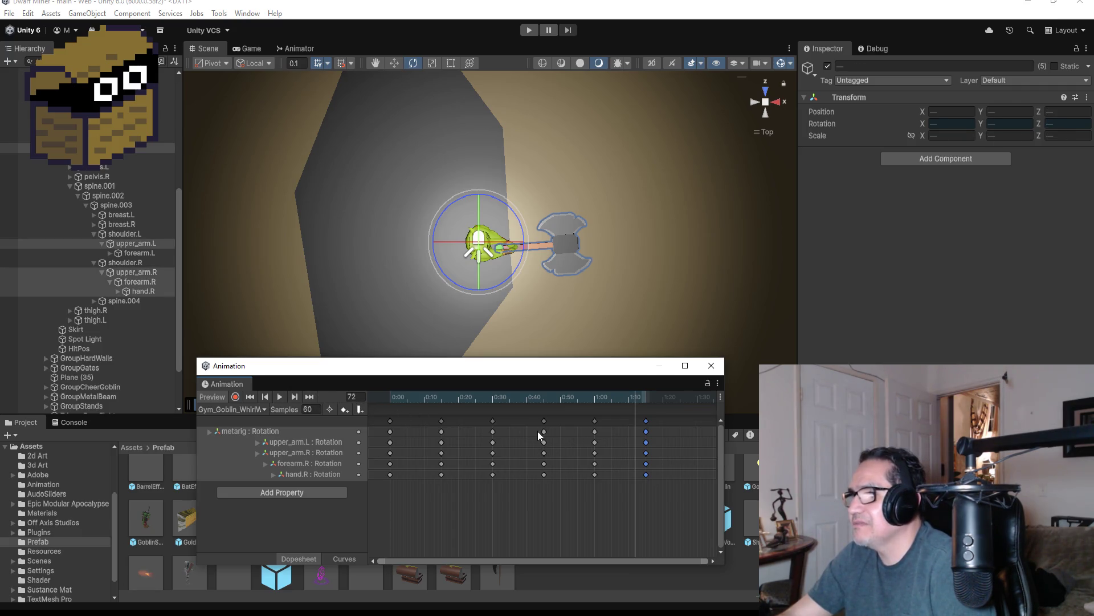
pyautogui.hotkey('ctrl', 'z')
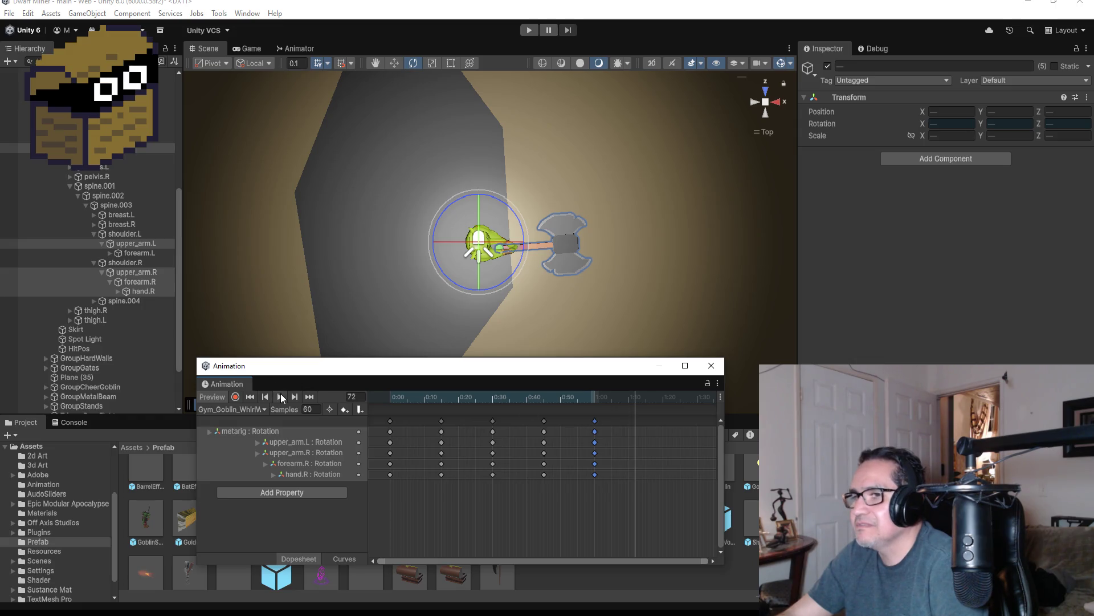
pyautogui.click(272, 394)
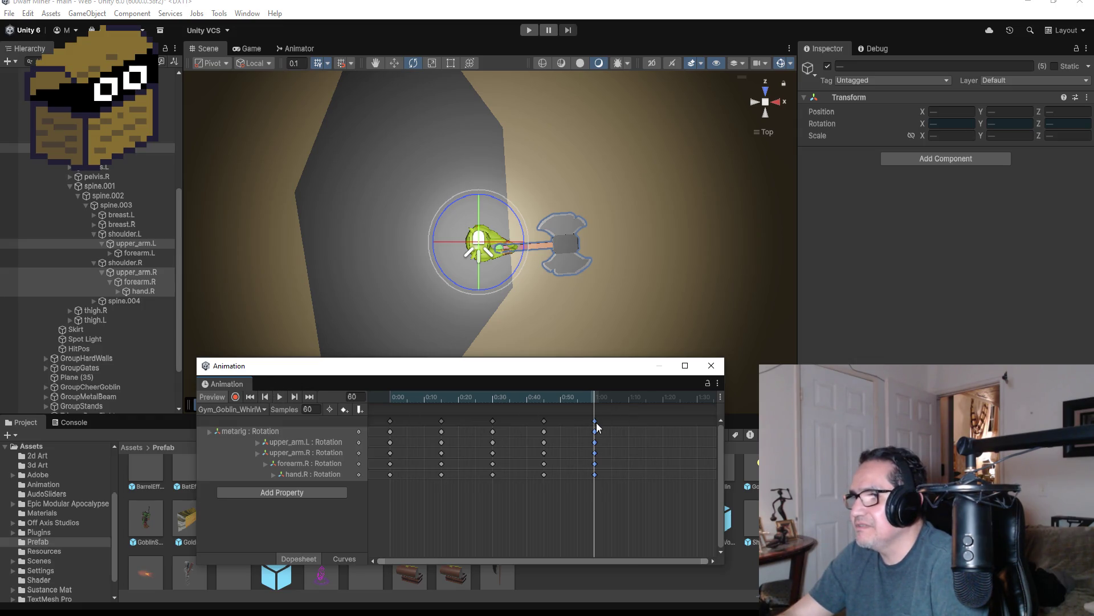
# Add a key column on every animated rotation track and drag it to 1:15
pyautogui.rightClick(644, 423)
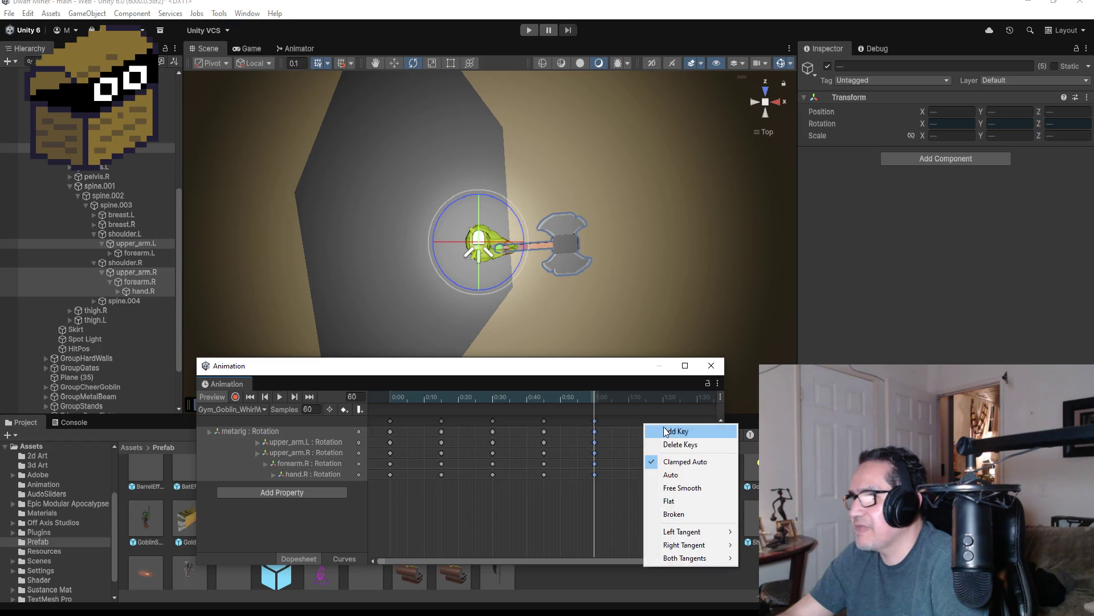
pyautogui.click(661, 442)
pyautogui.moveTo(650, 423); pyautogui.dragTo(648, 423)
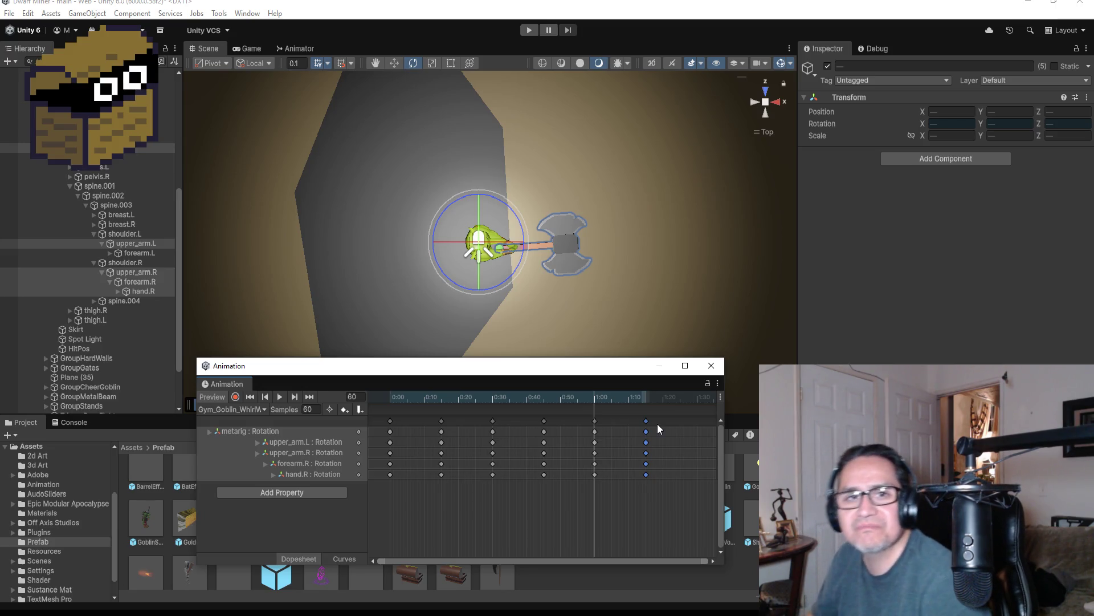
# At the clip's end frame 75, enable recording and select the whole metarig
pyautogui.click(310, 396)
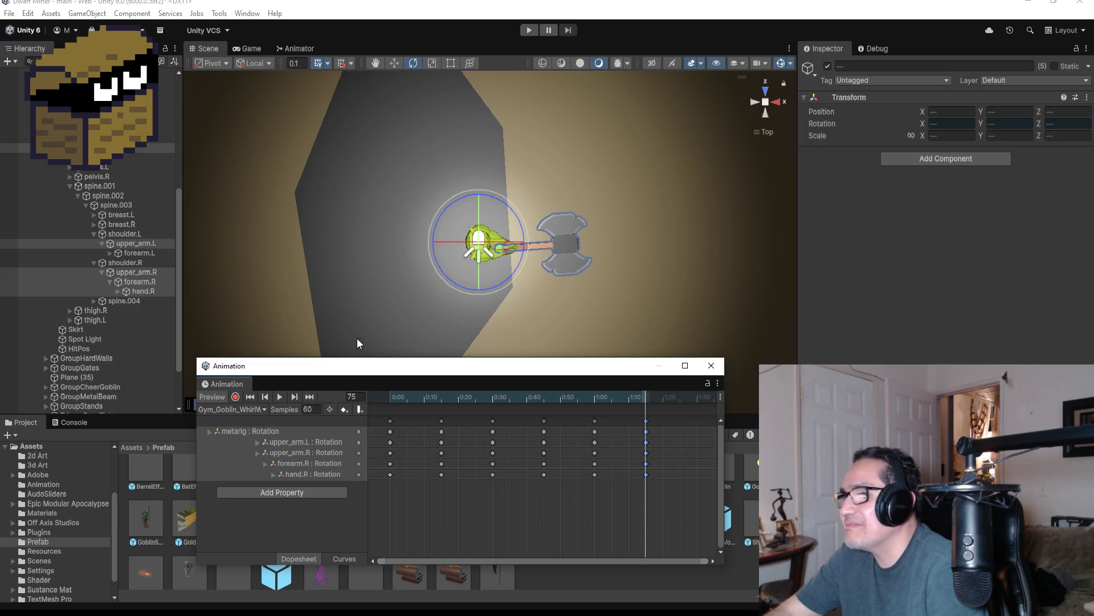
pyautogui.click(234, 397)
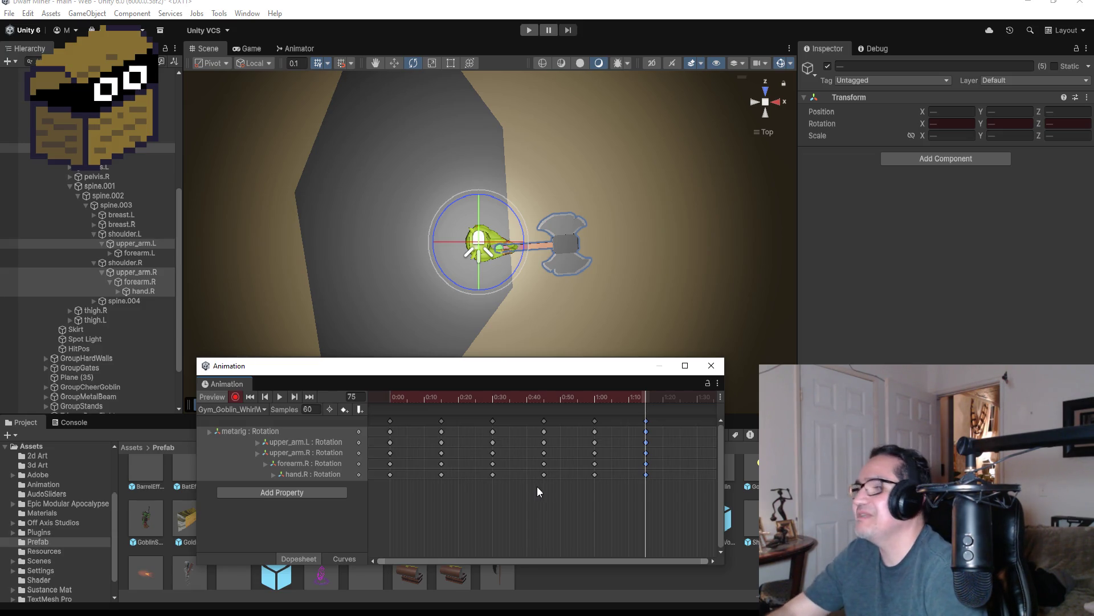
pyautogui.click(17, 148)
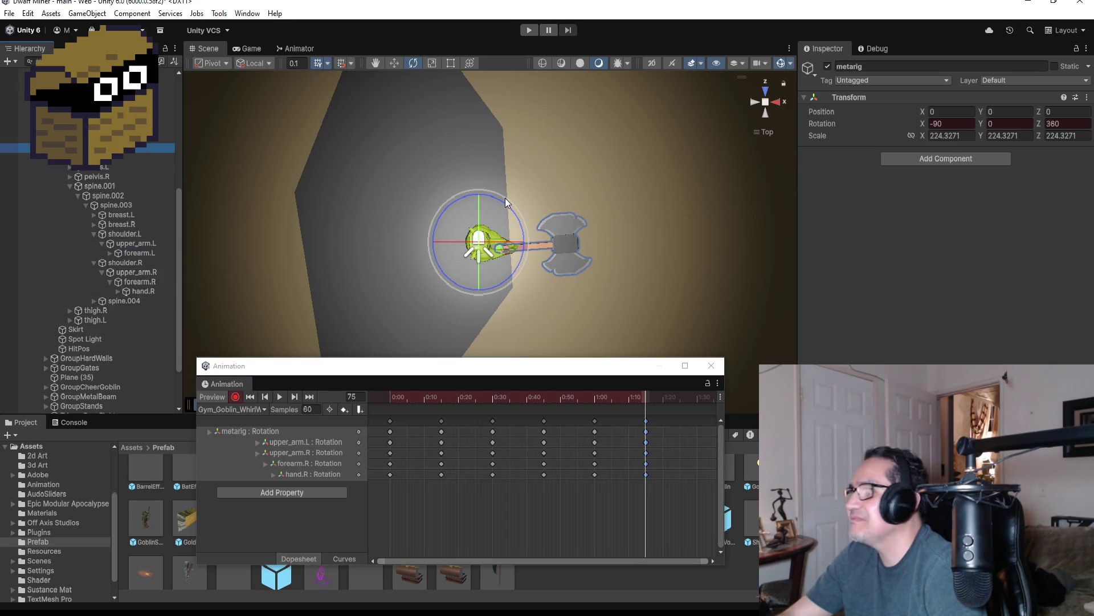
pyautogui.click(1072, 126)
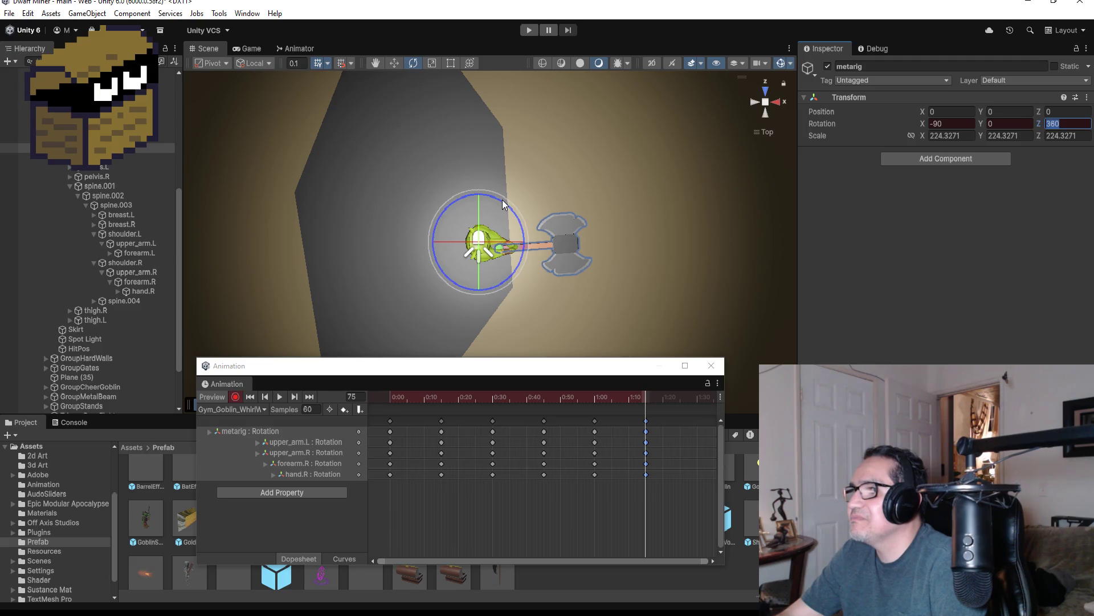
pyautogui.moveTo(501, 191)
pyautogui.mouseDown()
pyautogui.moveTo(518, 190)
pyautogui.moveTo(601, 251)
pyautogui.moveTo(615, 310)
pyautogui.moveTo(567, 348)
pyautogui.moveTo(449, 328)
pyautogui.moveTo(647, 223)
pyautogui.moveTo(697, 322)
pyautogui.moveTo(546, 238)
pyautogui.mouseUp()
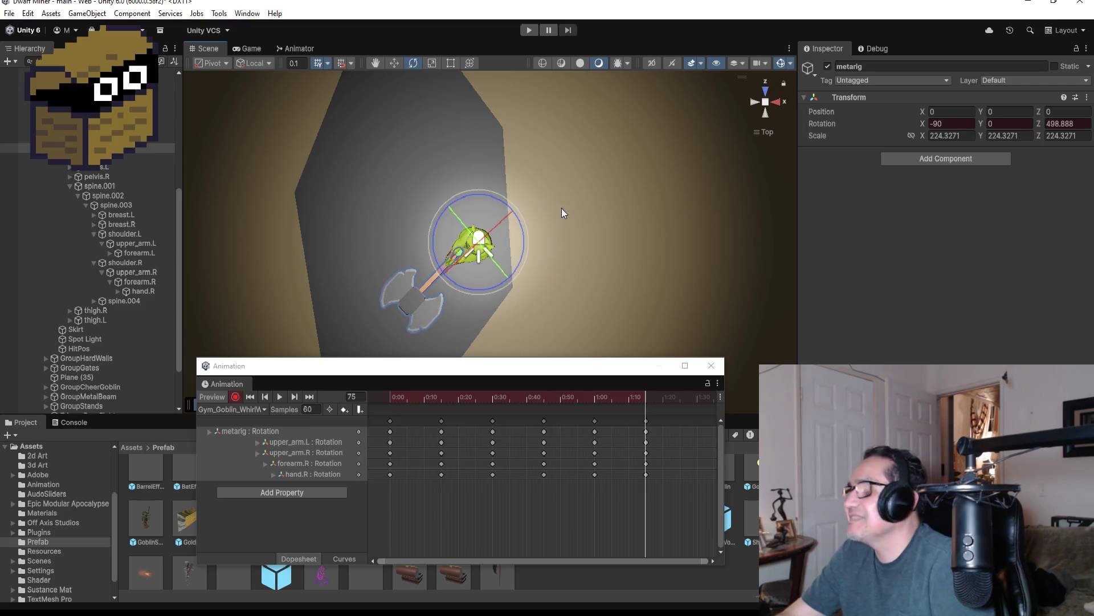
pyautogui.hotkey('ctrl', 'z')
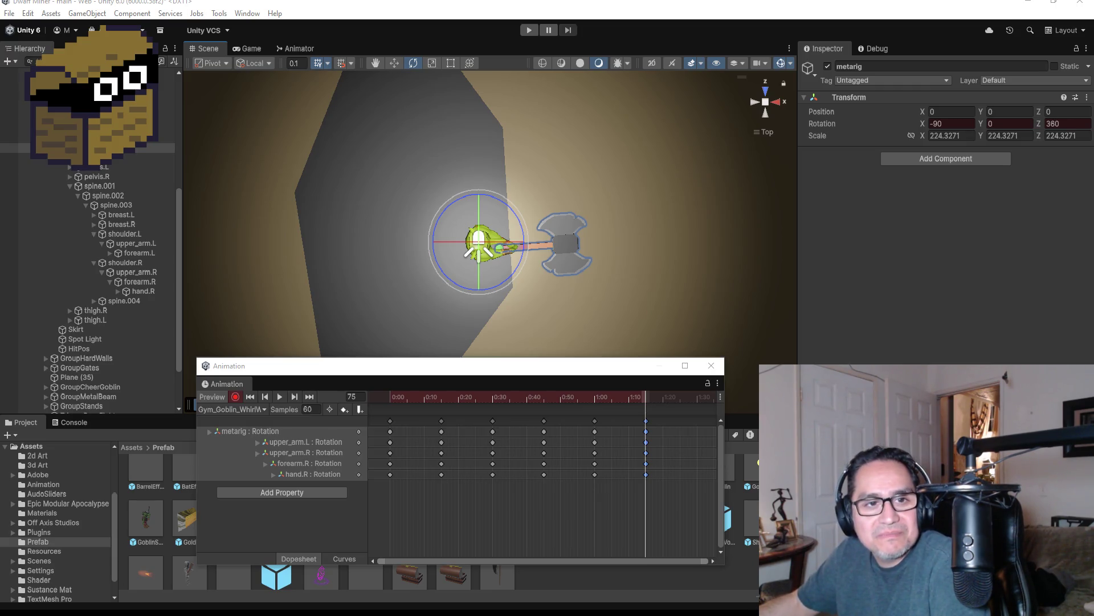
pyautogui.press('XF86Calculator')
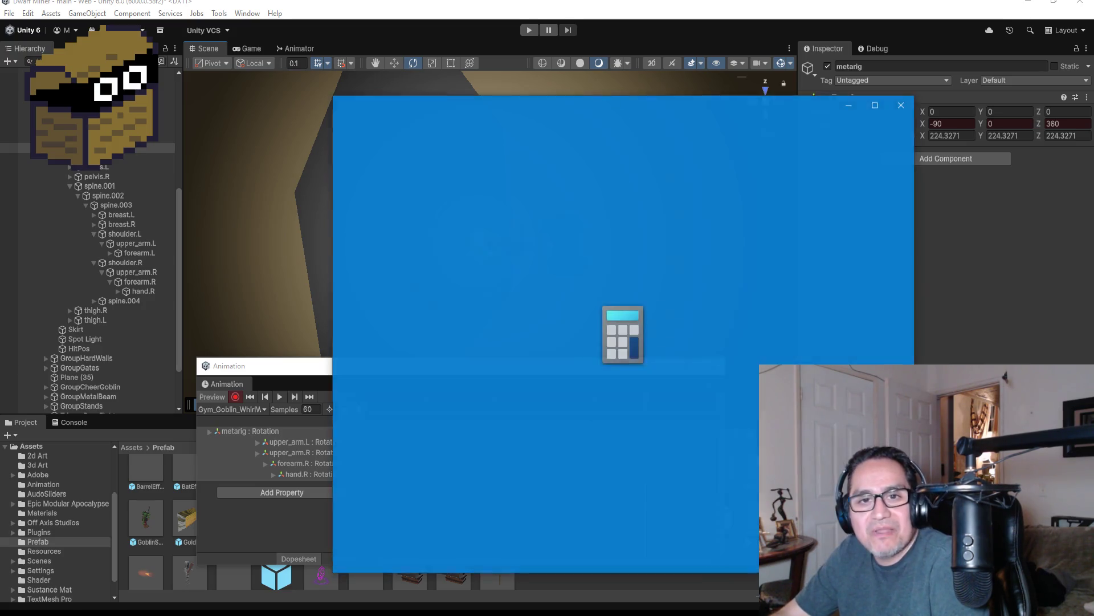
# Compute 180 + 360 = 540 in Calculator, then close it
pyautogui.click(388, 506)
pyautogui.click(484, 399)
pyautogui.click(482, 545)
pyautogui.click(664, 501)
pyautogui.click(584, 494)
pyautogui.click(579, 442)
pyautogui.click(454, 546)
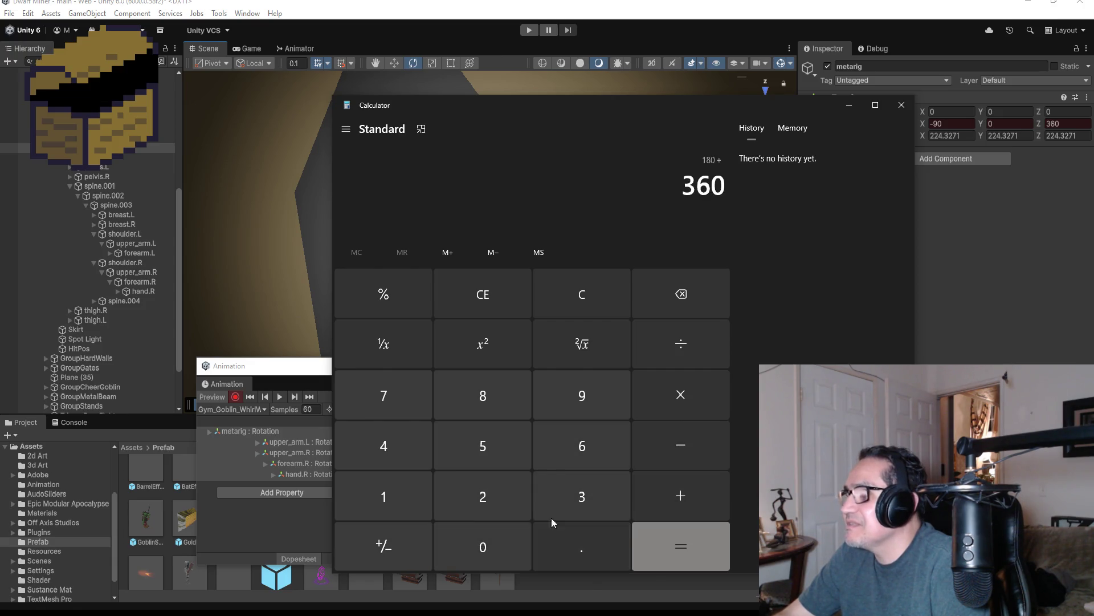
pyautogui.click(690, 553)
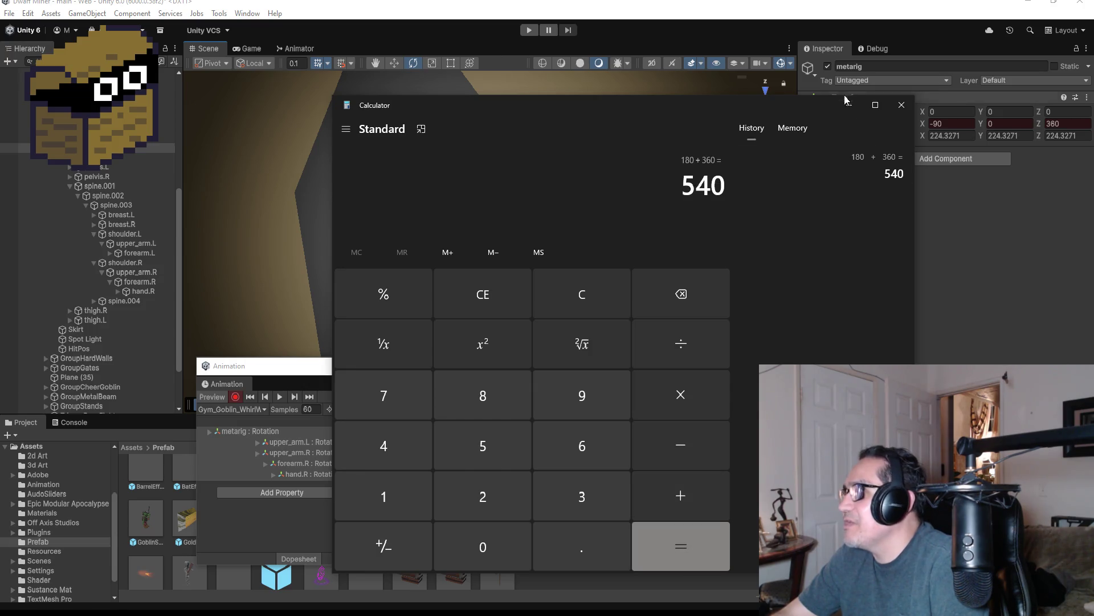
pyautogui.click(844, 91)
# Key the metarig's Z rotation at 540, stop recording and play the clip to preview
pyautogui.write('54')
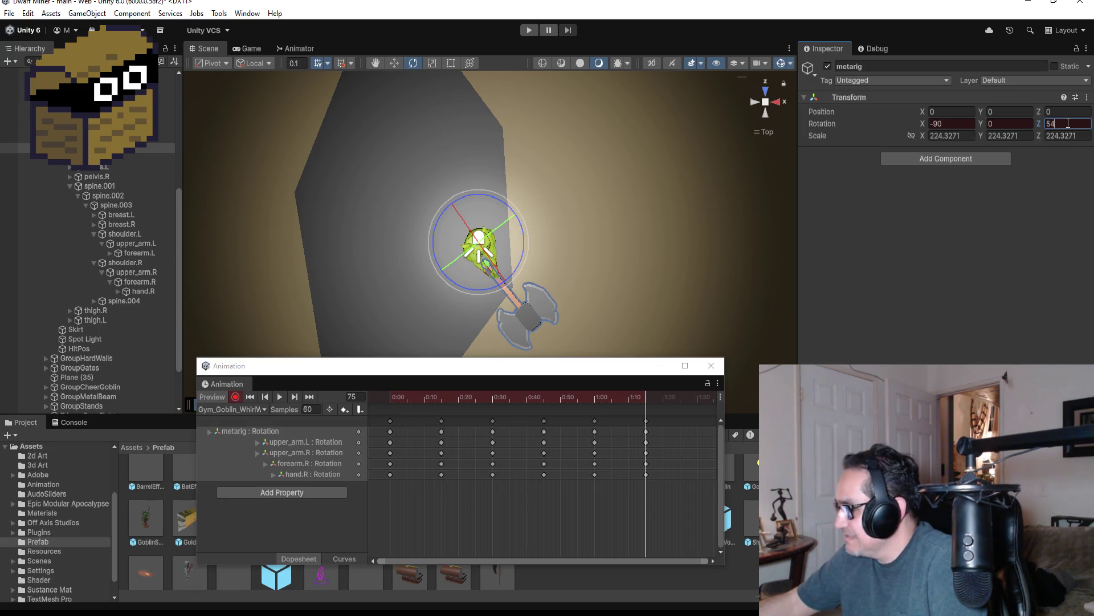
pyautogui.write('0')
pyautogui.click(236, 397)
pyautogui.click(282, 398)
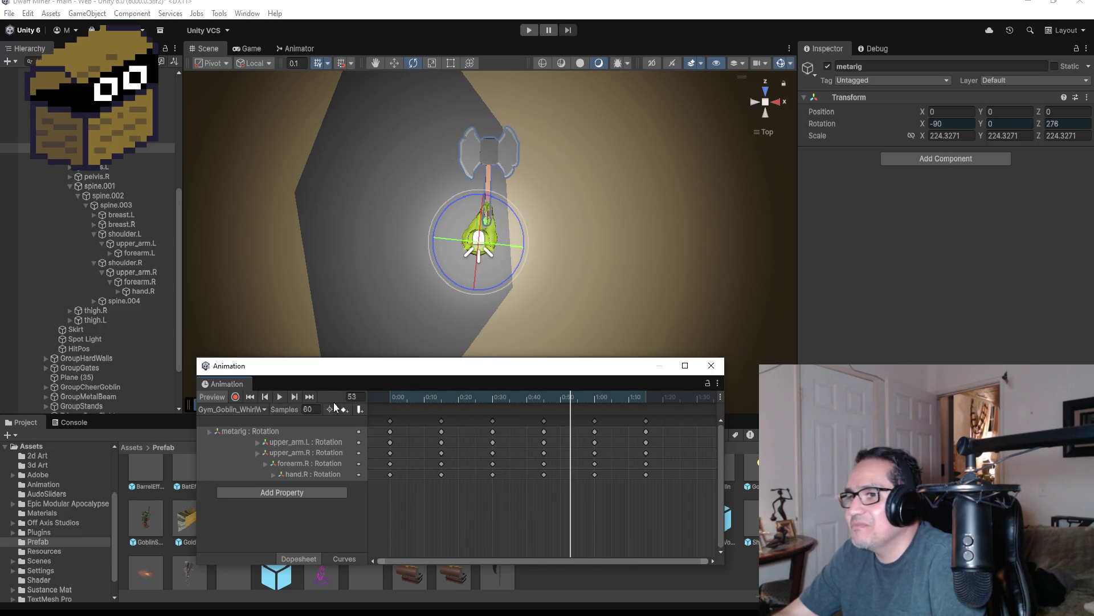
pyautogui.scroll(-2, 679, 449)
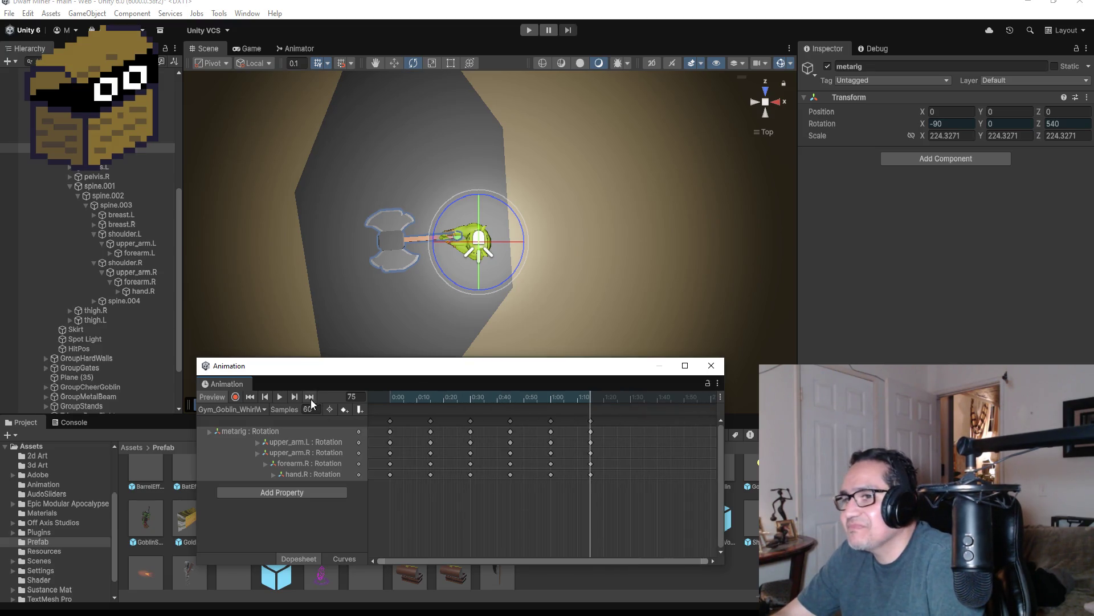
# Select the 1:10 keys and add a new keyframe column near 1:24, nudged one frame later
pyautogui.click(590, 421)
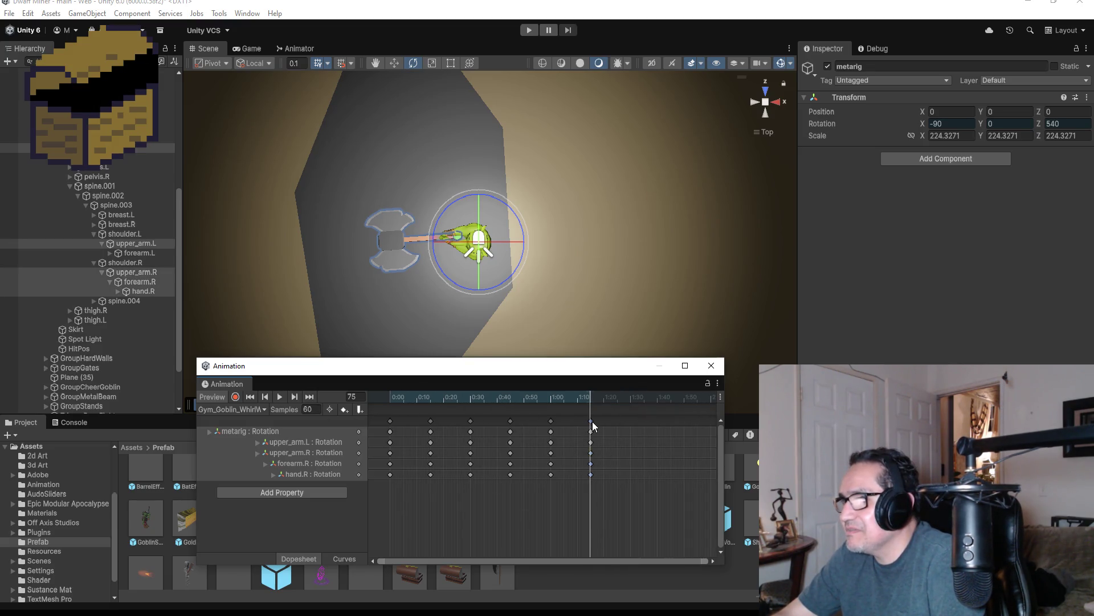
pyautogui.rightClick(630, 420)
pyautogui.click(632, 426)
pyautogui.moveTo(628, 422); pyautogui.dragTo(630, 421)
# Jump to frame 90, resume recording with the metarig selected, and bring Calculator back
pyautogui.click(308, 397)
pyautogui.click(237, 397)
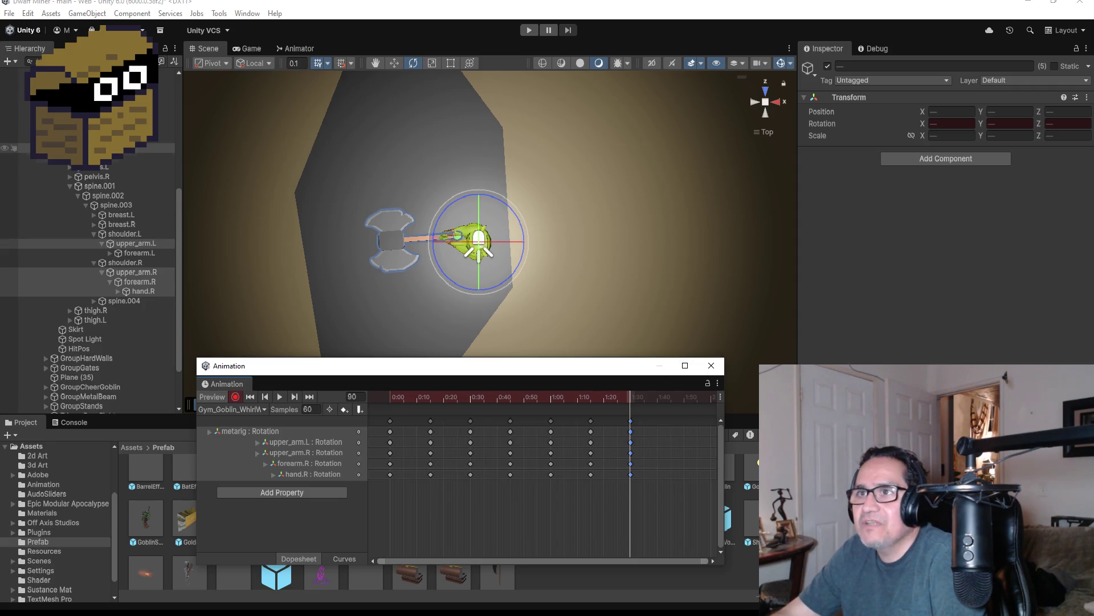
pyautogui.click(85, 148)
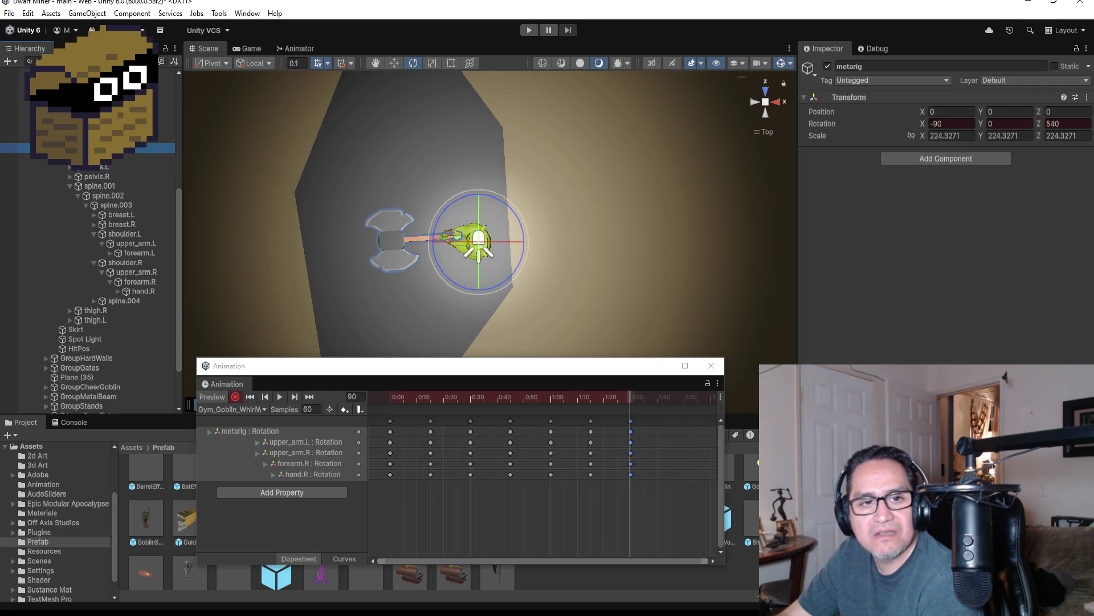
pyautogui.hotkey('alt', 'Tab')
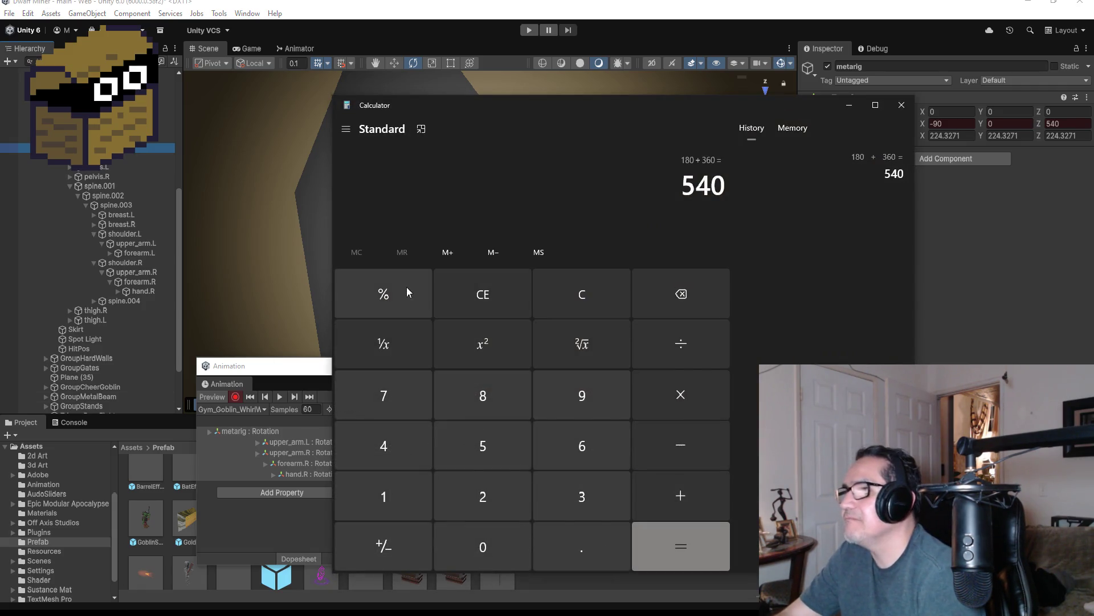
# Clear Calculator and compute 540 + 180 = 720
pyautogui.click(545, 299)
pyautogui.click(495, 457)
pyautogui.click(369, 454)
pyautogui.click(490, 561)
pyautogui.click(651, 484)
pyautogui.click(383, 491)
pyautogui.click(473, 393)
pyautogui.click(484, 548)
pyautogui.click(651, 538)
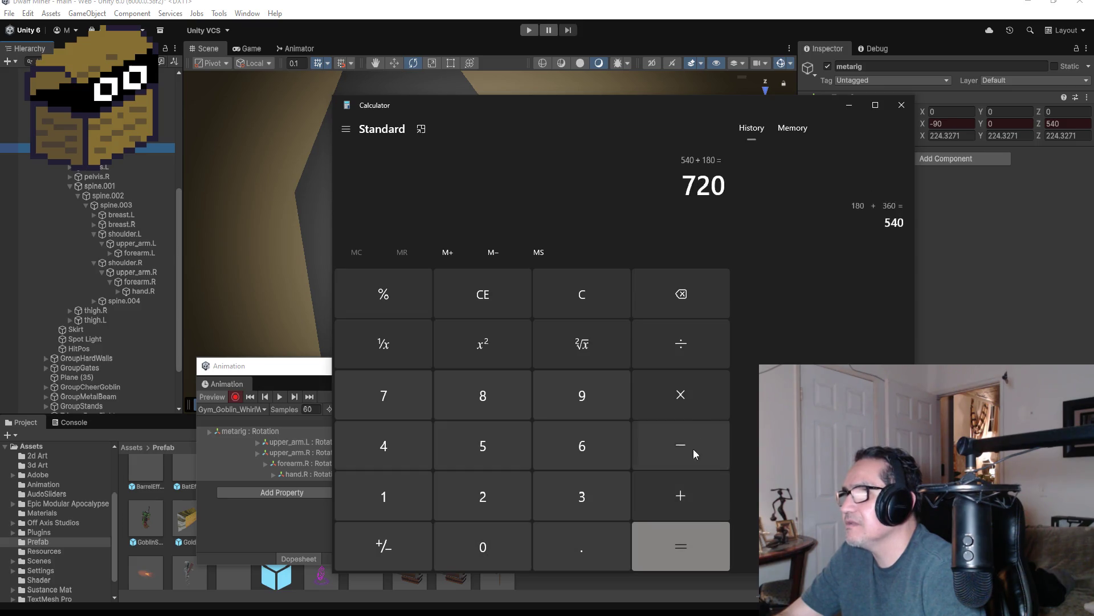
# Close Calculator and enter 720 in the metarig's Rotation Z field
pyautogui.click(901, 105)
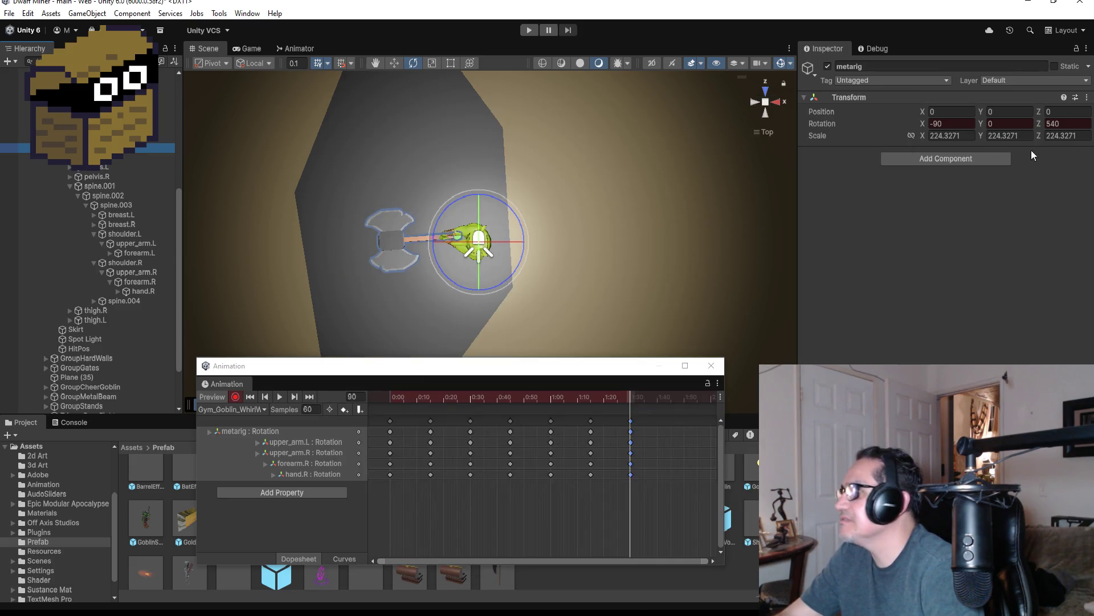
pyautogui.click(1069, 122)
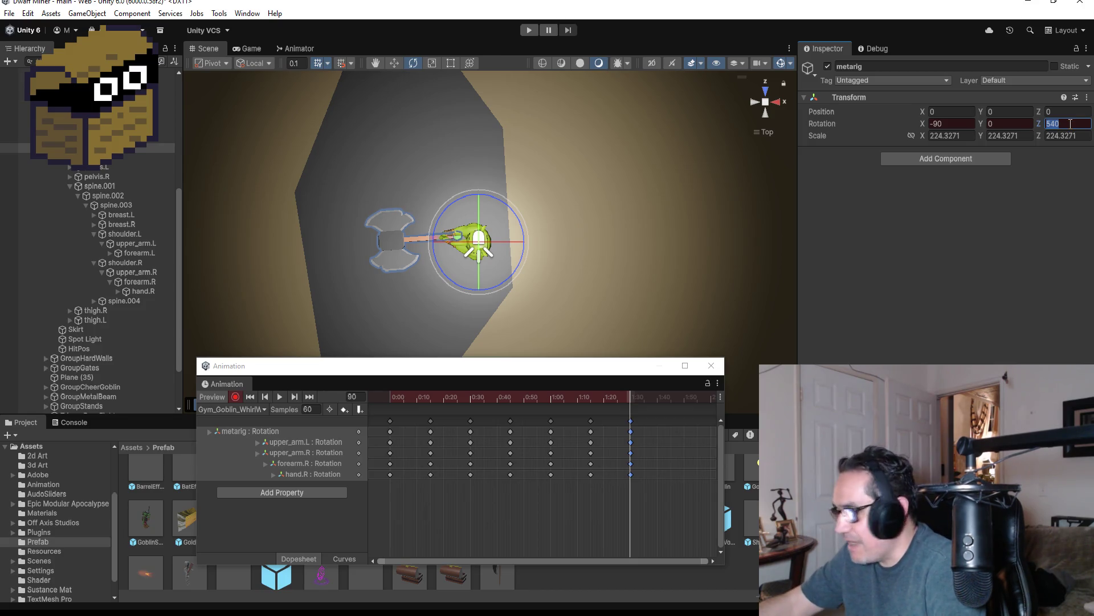
pyautogui.write('72')
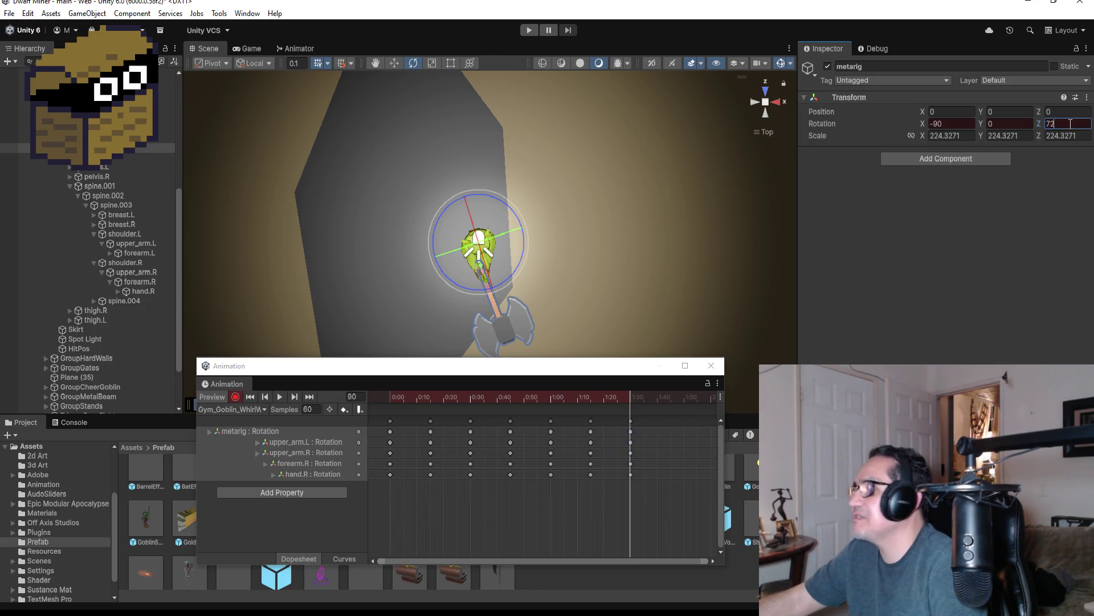
pyautogui.write('0')
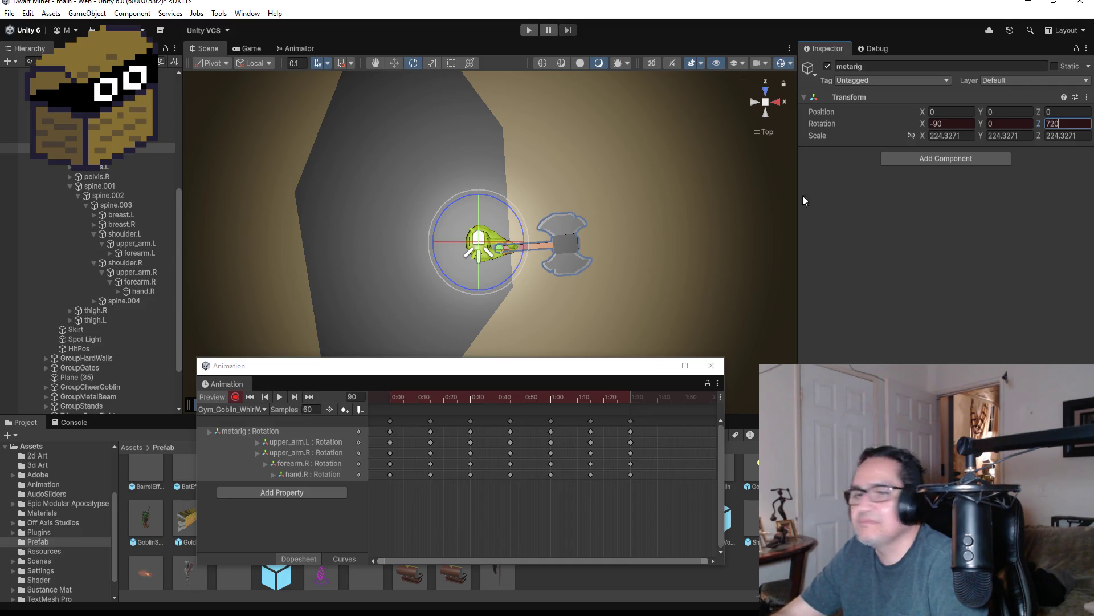
# Stop recording and play the clip, orbiting the Scene to an angled view of the goblin
pyautogui.click(234, 396)
pyautogui.click(277, 398)
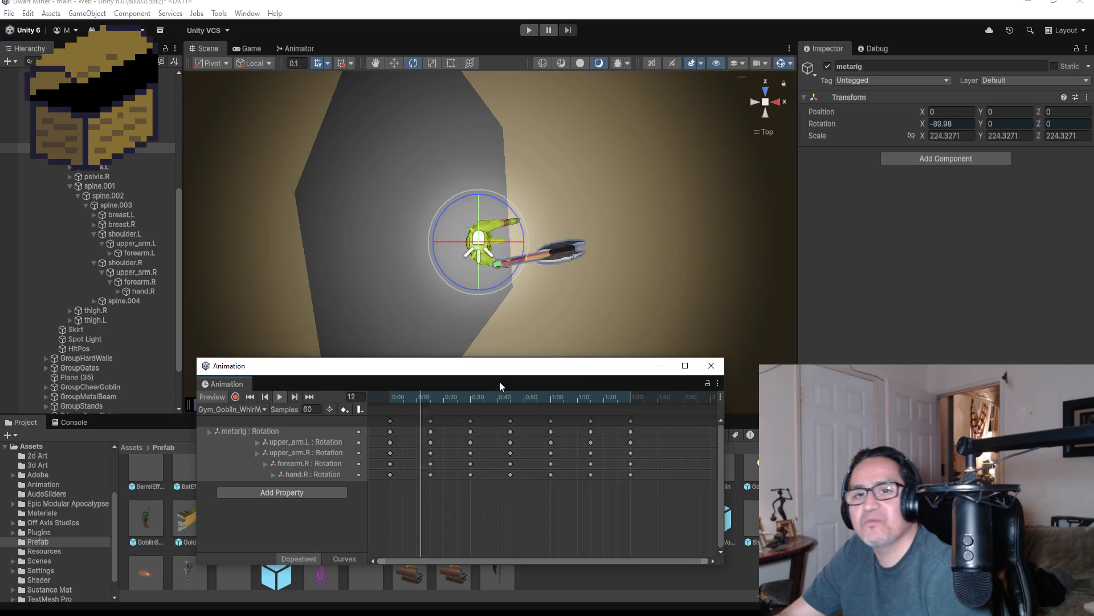
pyautogui.moveTo(577, 247); pyautogui.dragTo(573, 51)
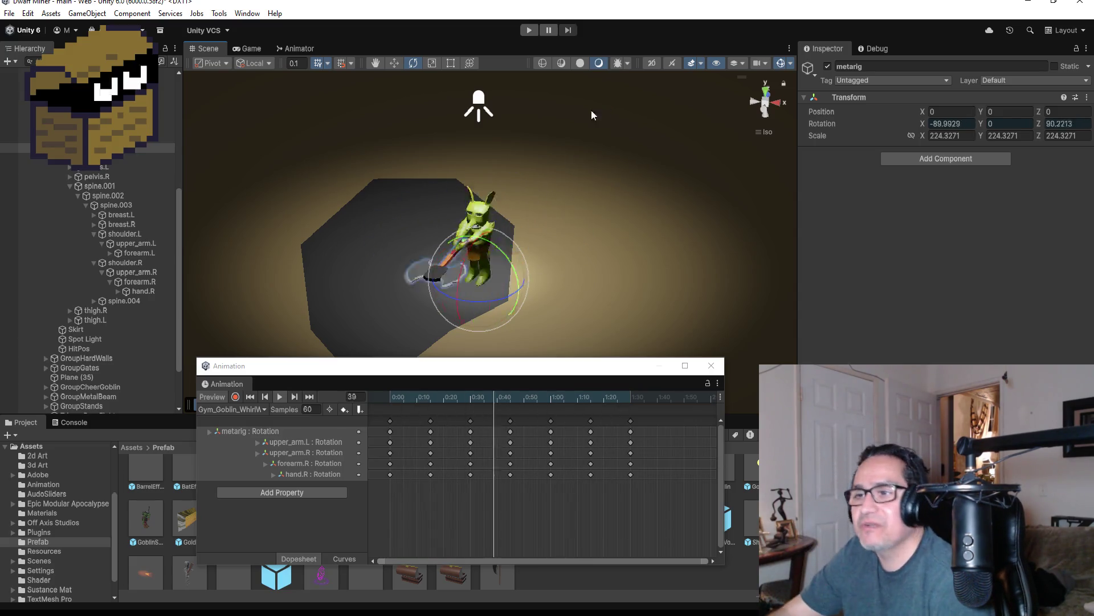
# Set the clip's Samples to 70, replay the spin, then stop and close the Animation window
pyautogui.click(320, 409)
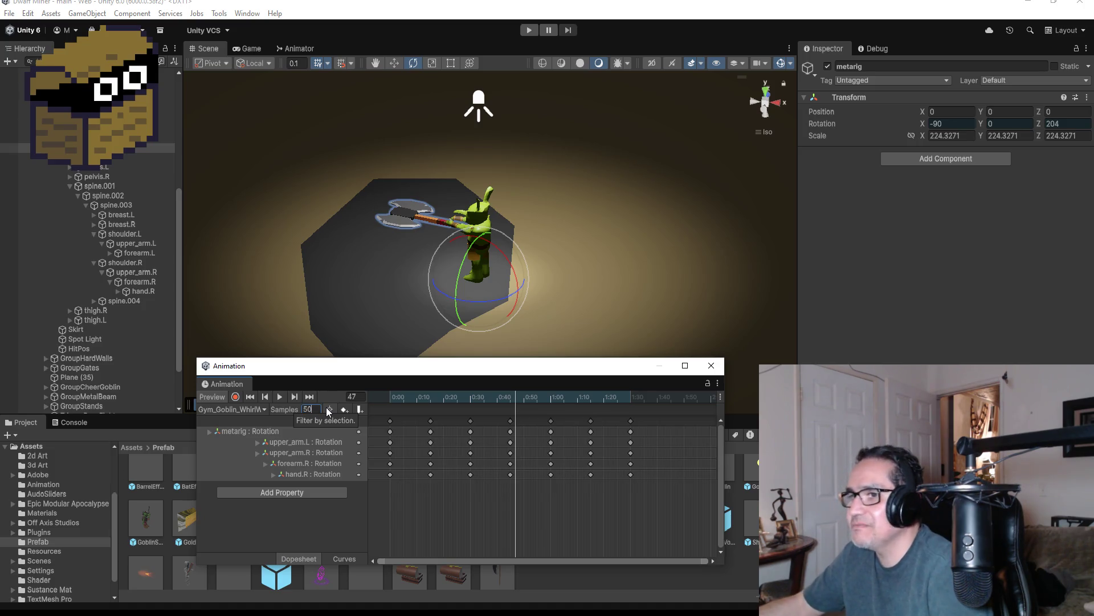
pyautogui.press('Return')
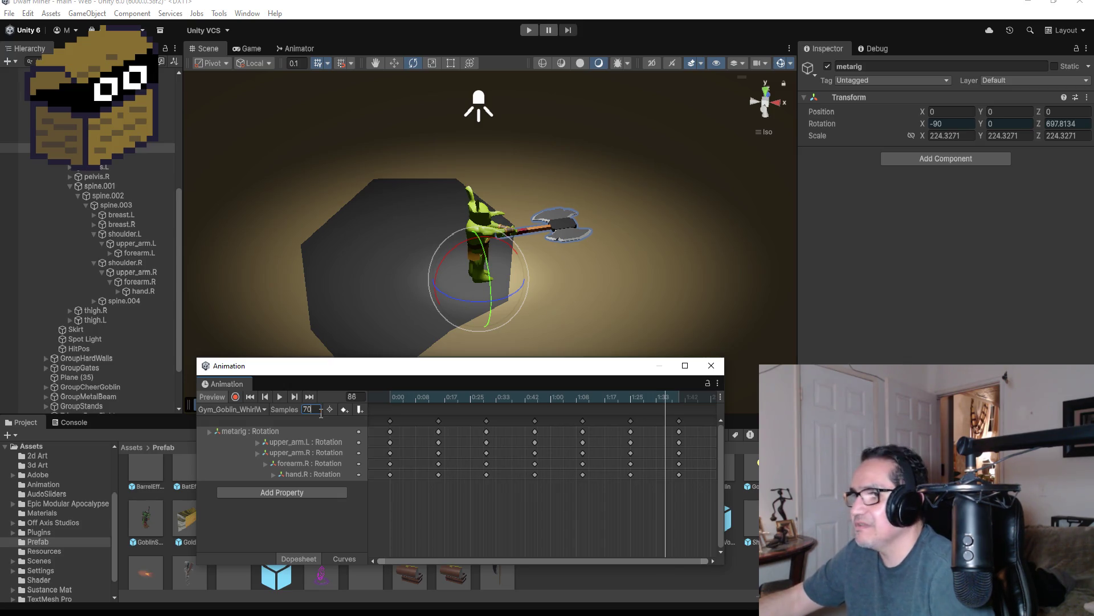
pyautogui.press('Return')
pyautogui.click(278, 397)
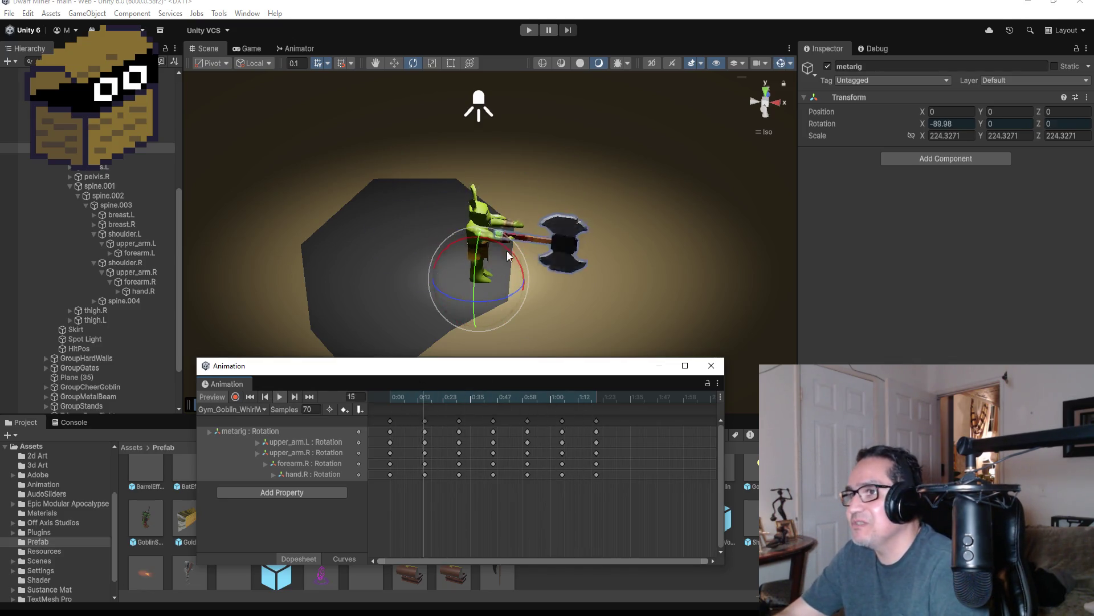
pyautogui.scroll(5, 633, 228)
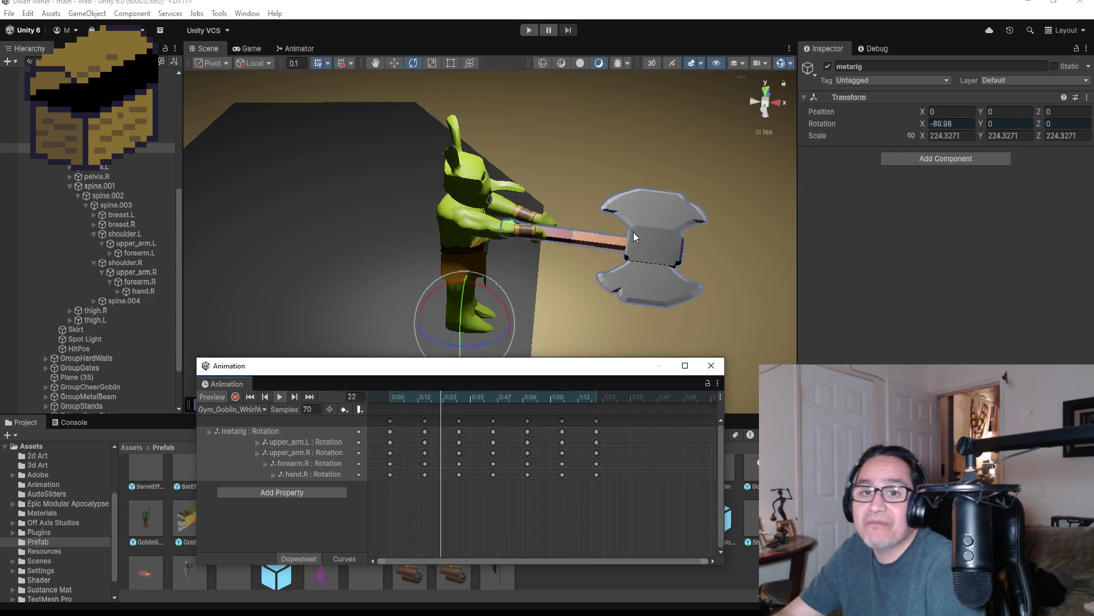
pyautogui.click(279, 395)
pyautogui.click(712, 366)
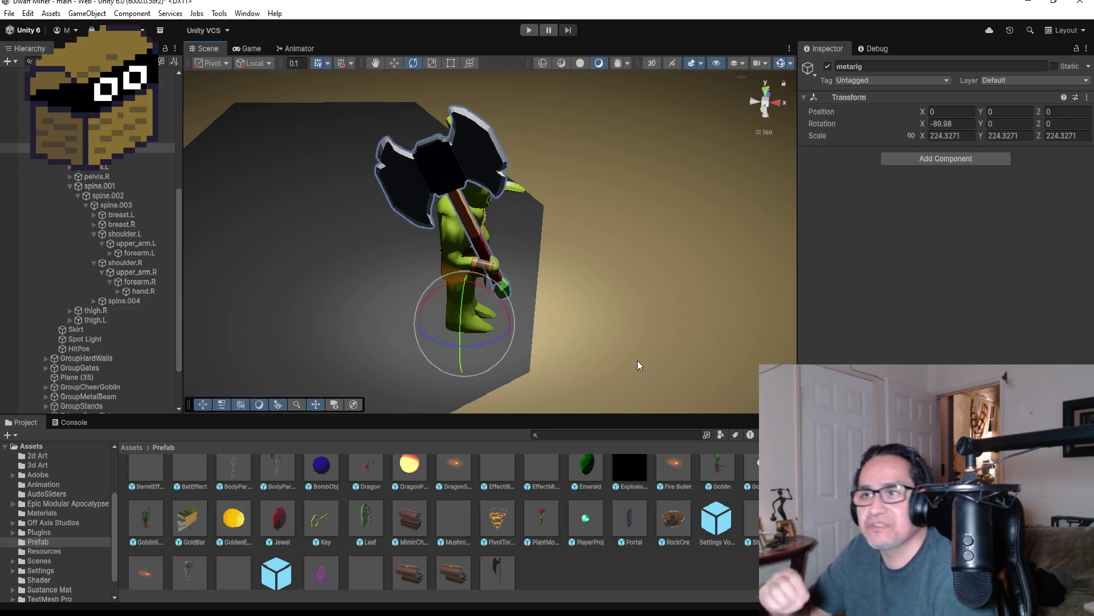
# Show the Animator graph and place Gym_Goblin_WhirlWind beneath Gym_Goblin_Intro
pyautogui.click(301, 50)
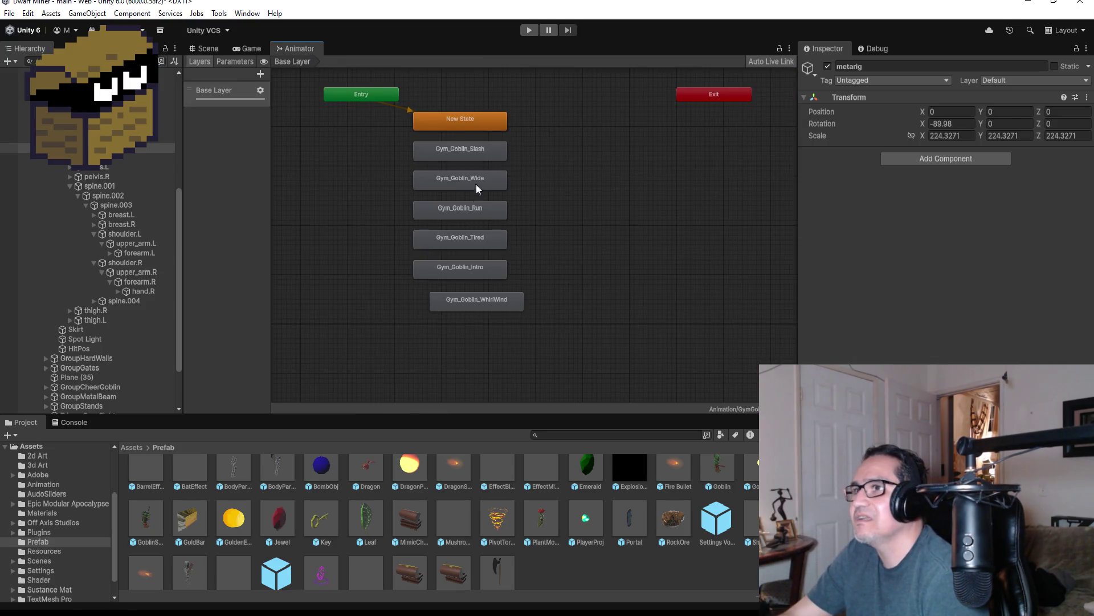
pyautogui.moveTo(489, 303)
pyautogui.mouseDown()
pyautogui.moveTo(457, 247)
pyautogui.moveTo(464, 309)
pyautogui.moveTo(471, 298)
pyautogui.mouseUp()
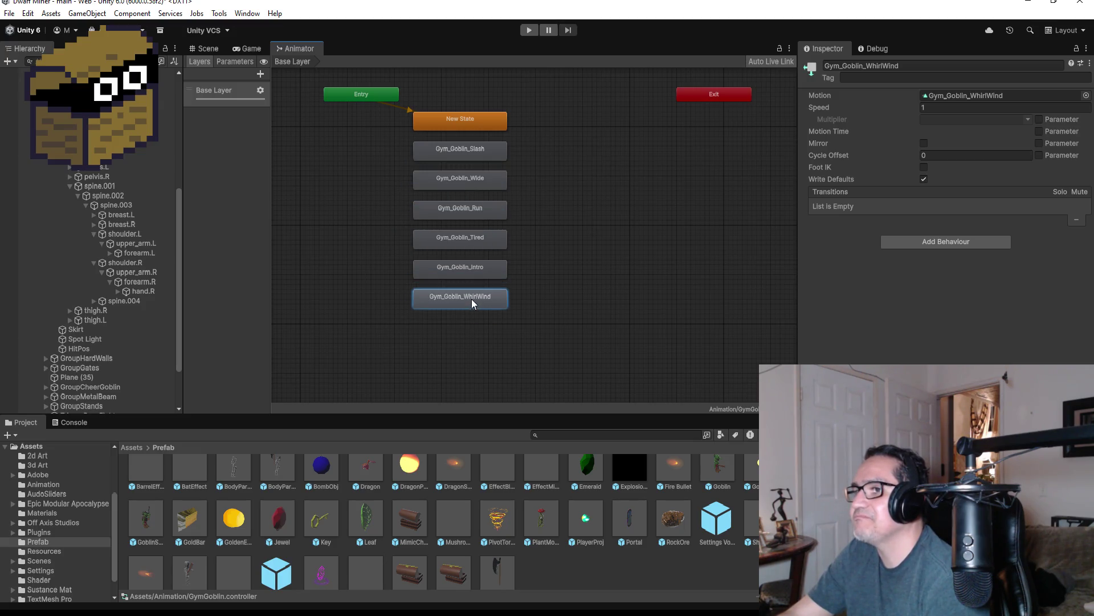
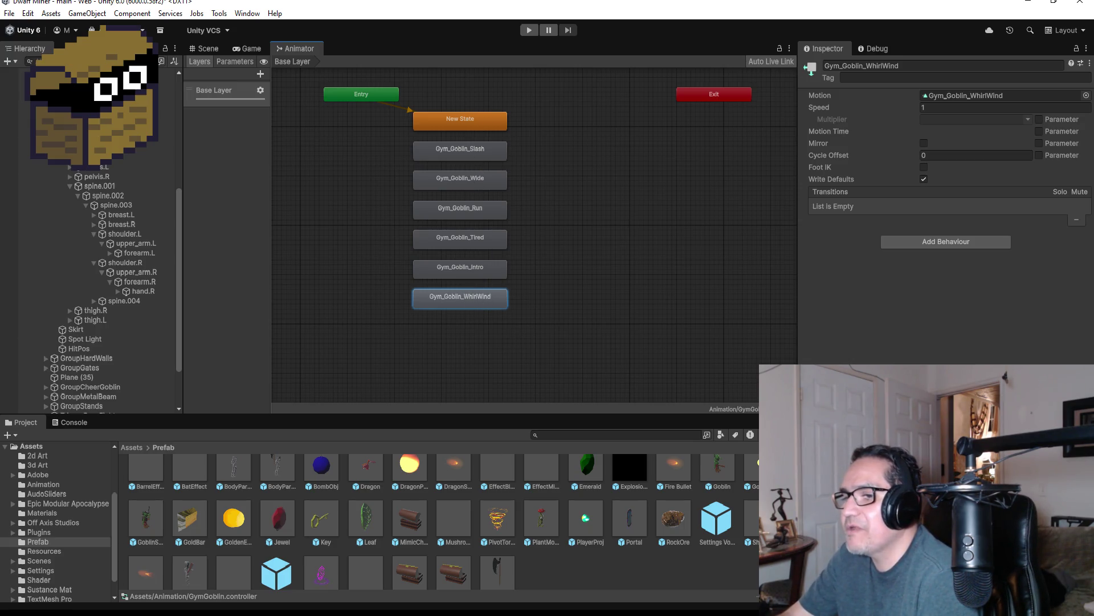
# Save the GoblinShooter script with its new SoundClick("ahh") call and minimize Visual Studio
pyautogui.click(308, 582)
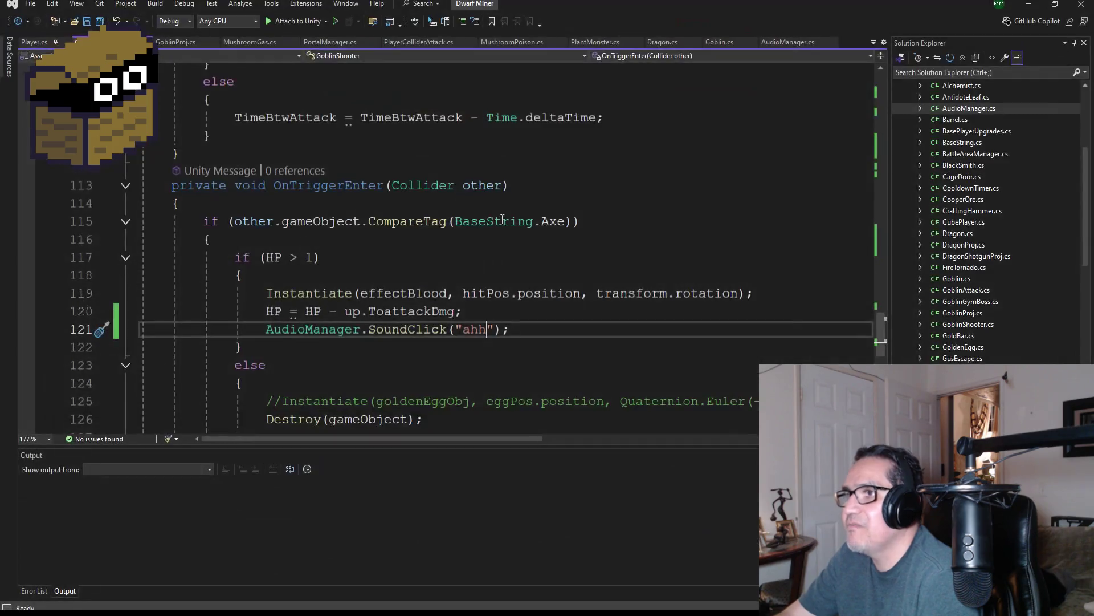
pyautogui.scroll(9, 407, 277)
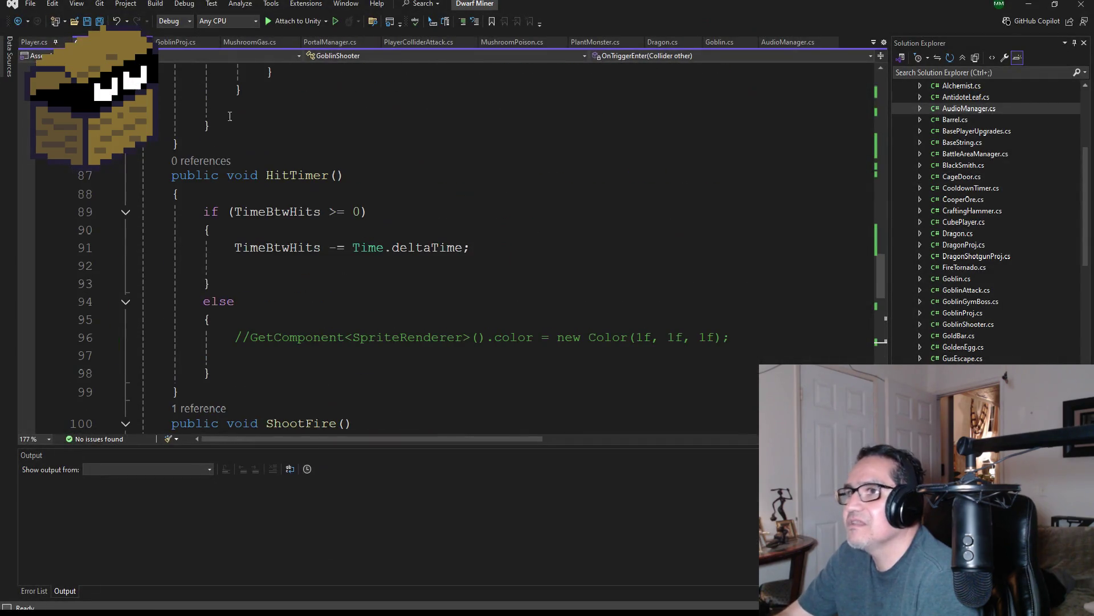
pyautogui.click(99, 22)
pyautogui.scroll(-7, 503, 297)
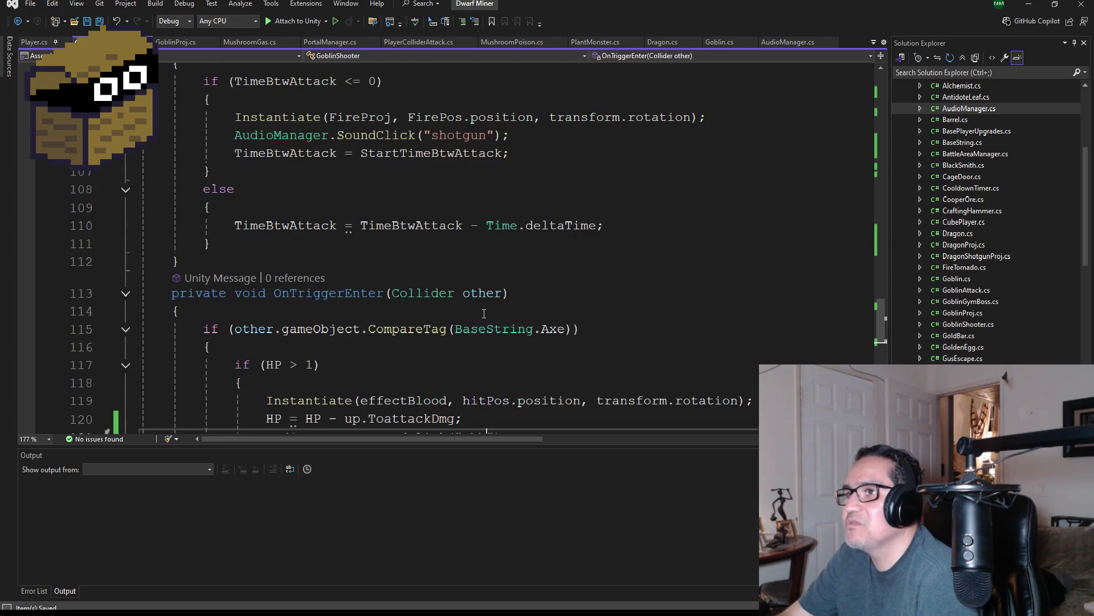
pyautogui.scroll(6, 503, 297)
pyautogui.scroll(-9, 503, 297)
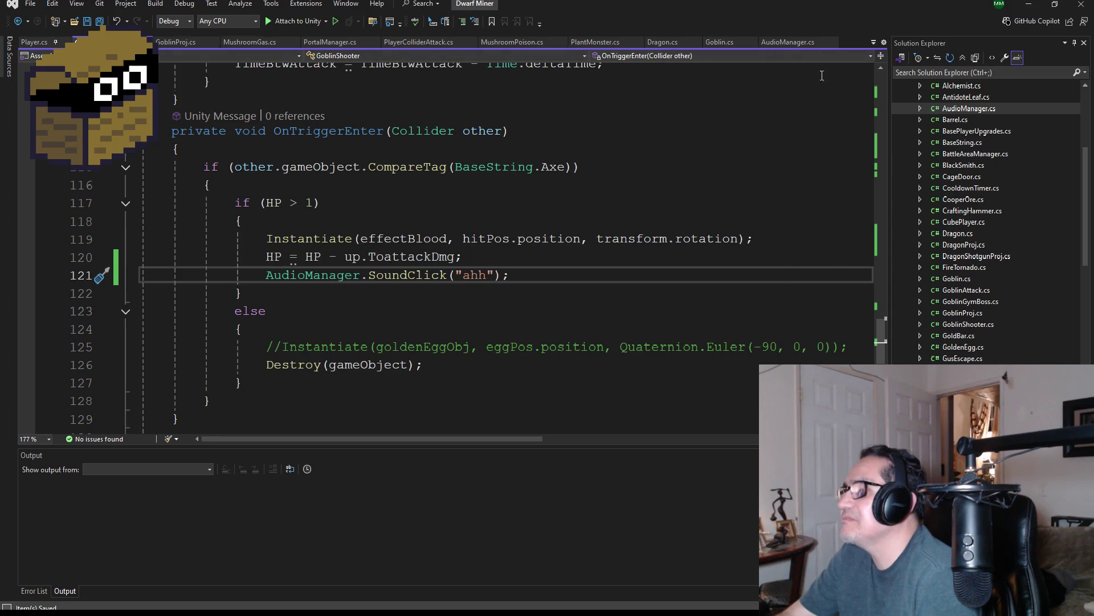
pyautogui.scroll(5, 1029, 291)
pyautogui.scroll(-4, 1026, 284)
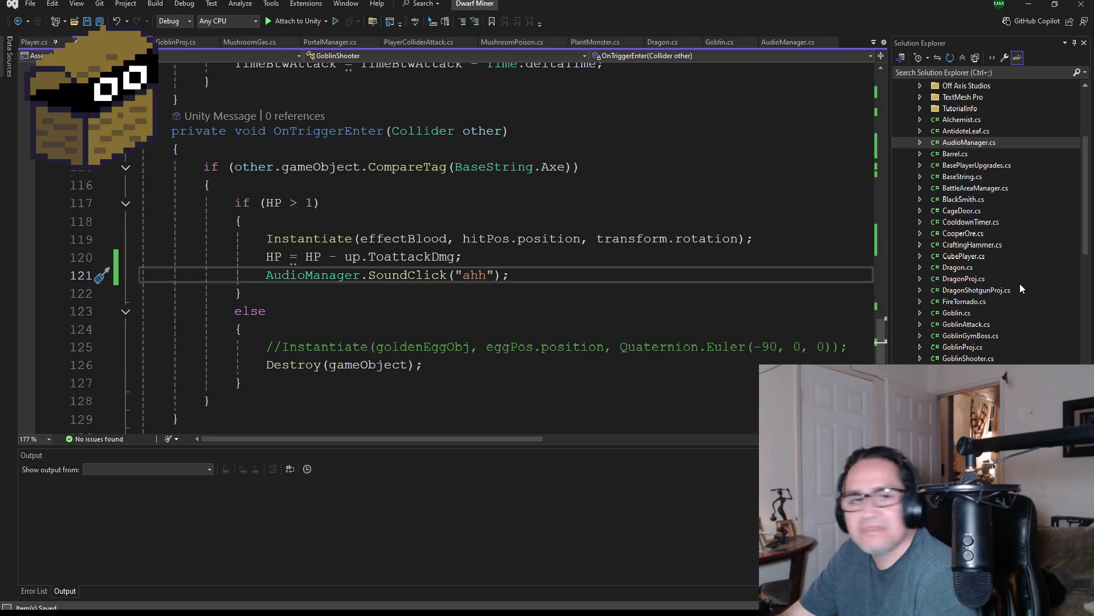
pyautogui.click(1029, 8)
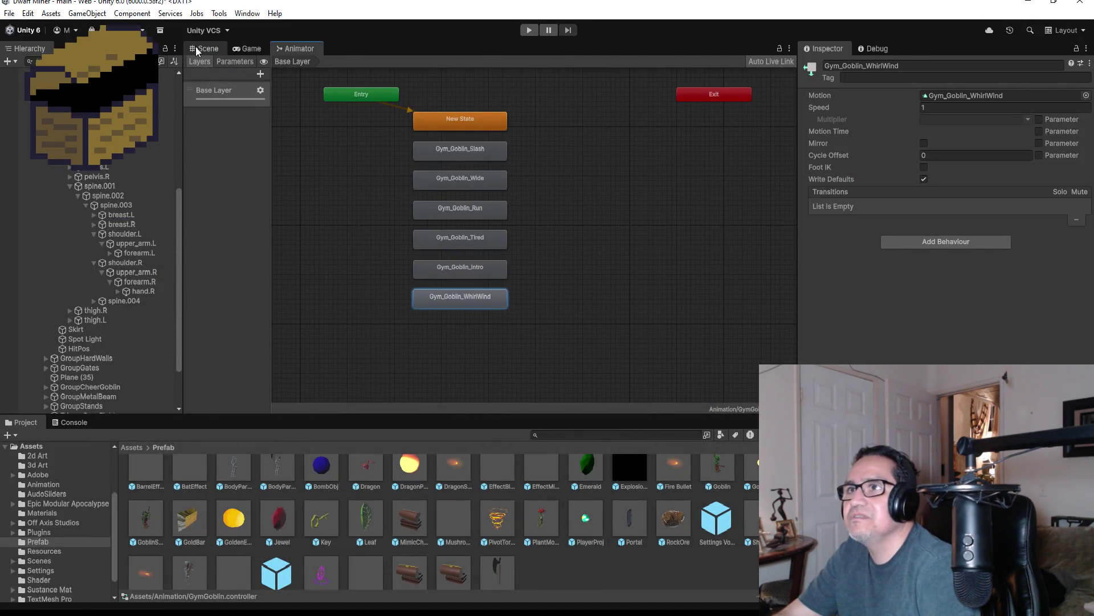
# Copy the Gym_Goblin_WhirlWind state name from the Inspector and return to Visual Studio
pyautogui.click(196, 50)
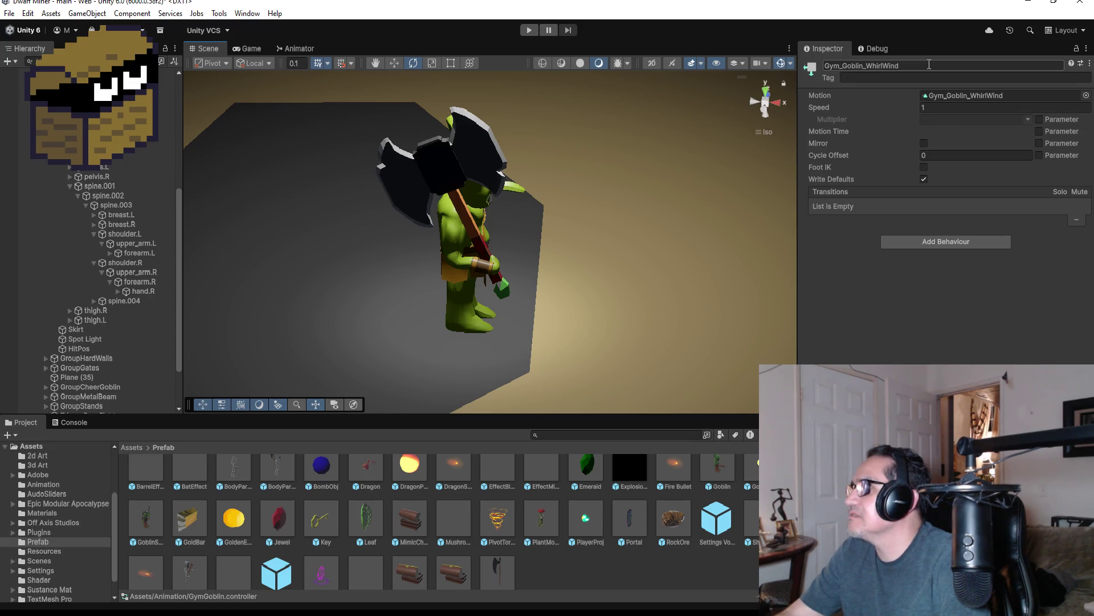
pyautogui.moveTo(929, 64); pyautogui.dragTo(806, 64)
pyautogui.hotkey('ctrl', 'c')
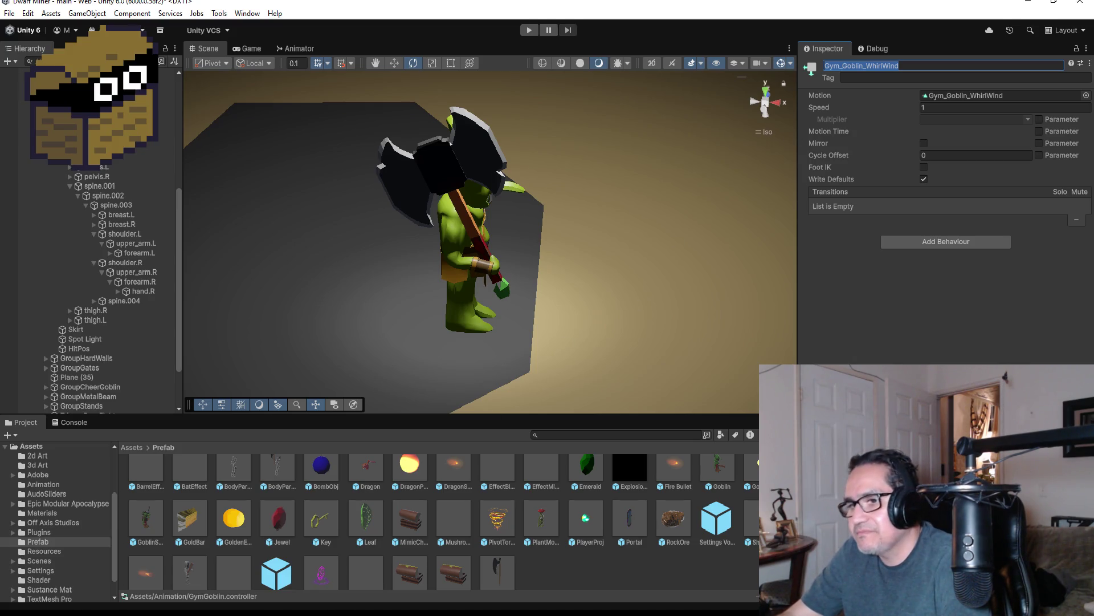
pyautogui.press('Escape')
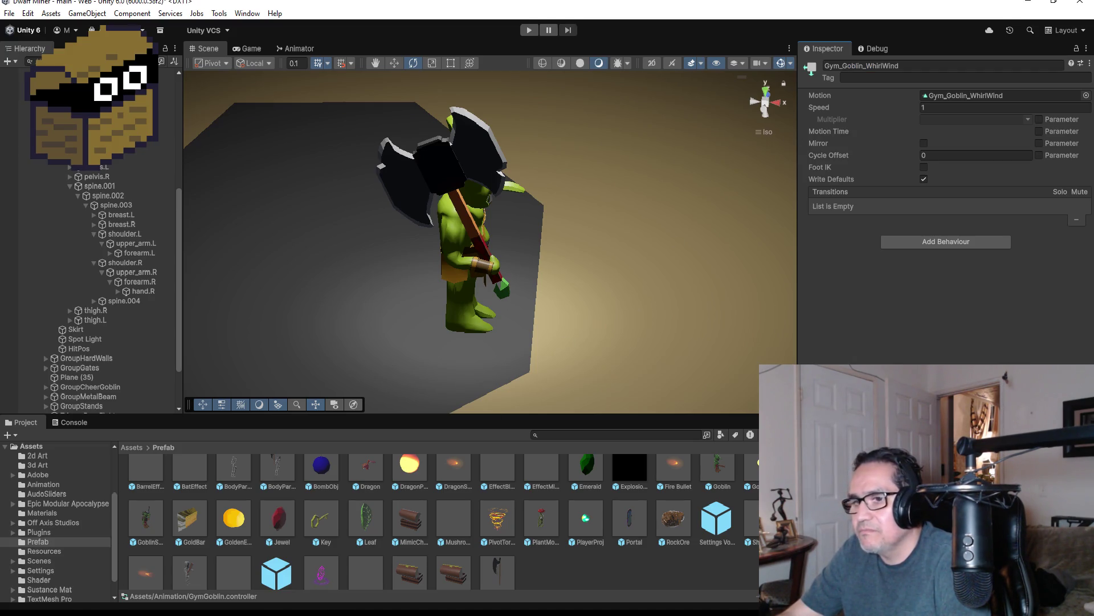
pyautogui.hotkey('alt', 'Tab')
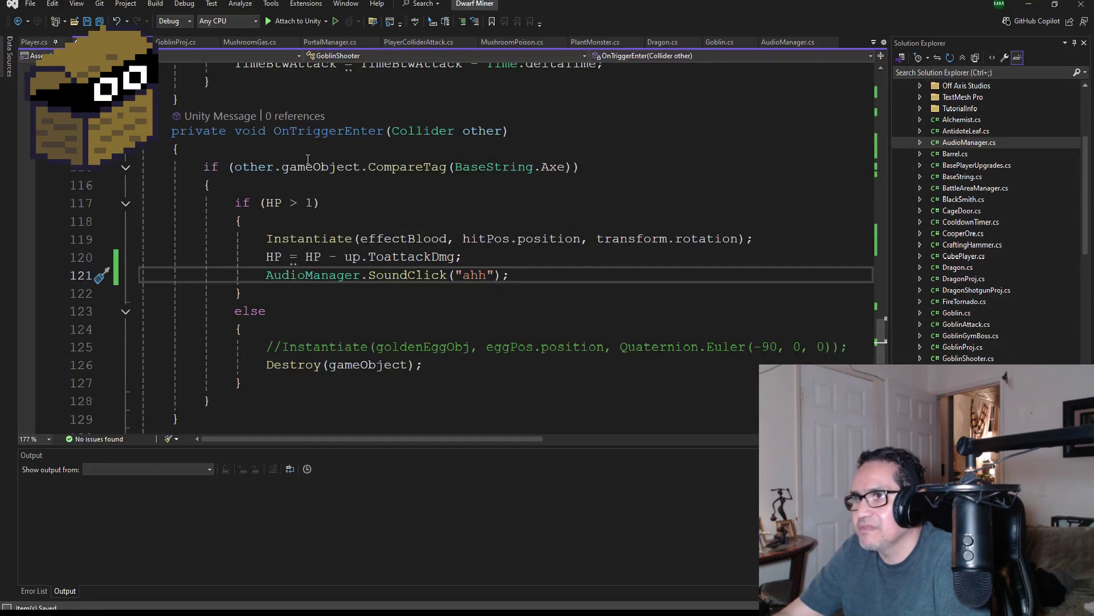
pyautogui.scroll(3, 419, 238)
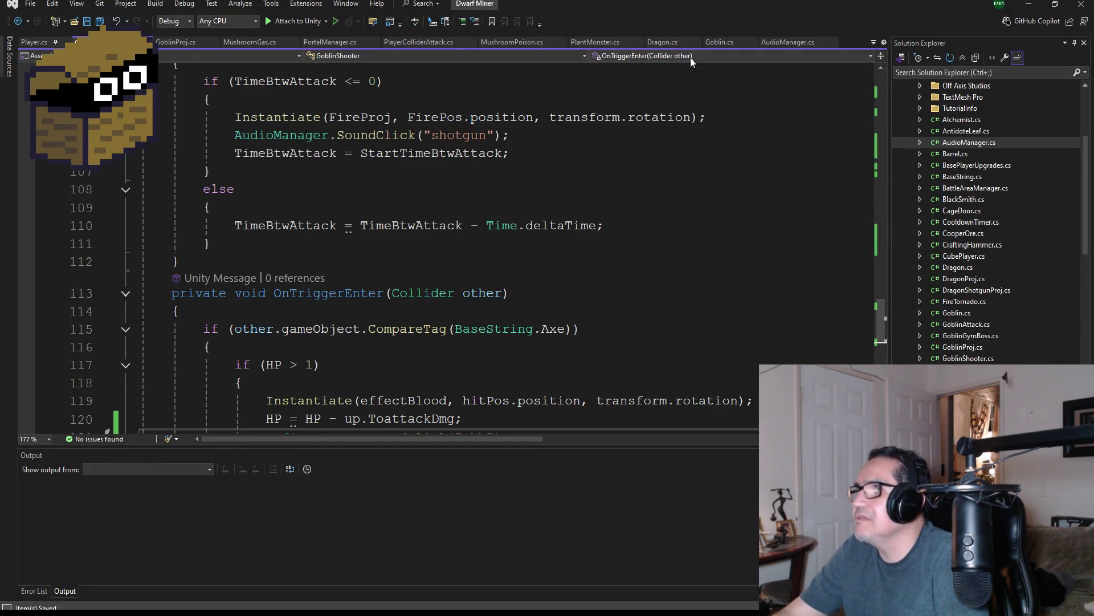
pyautogui.scroll(3, 985, 197)
pyautogui.scroll(-6, 980, 252)
pyautogui.scroll(-2, 968, 307)
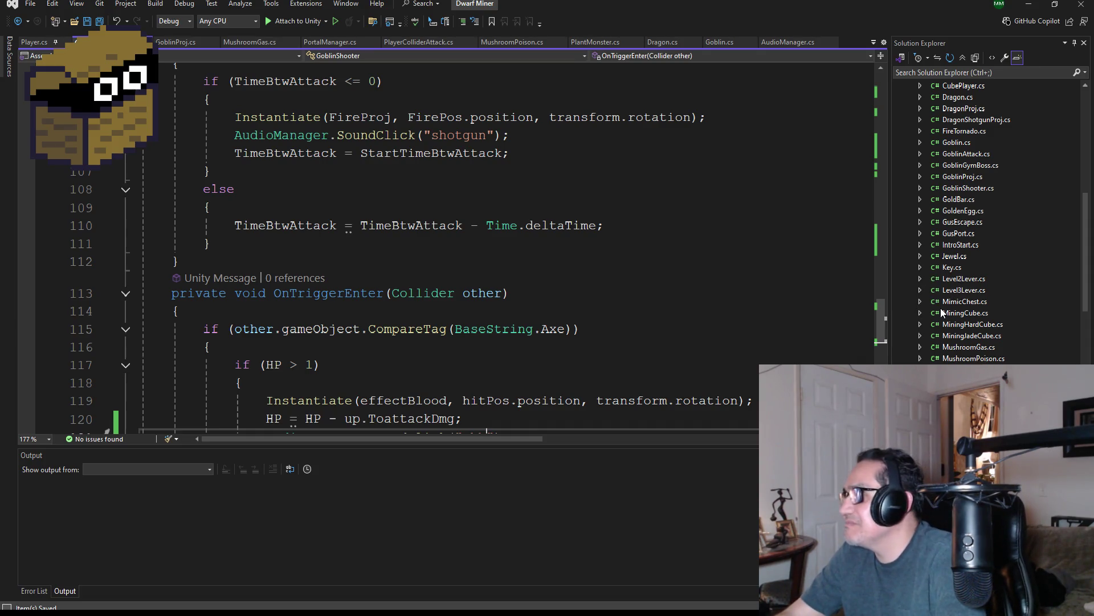
# Open GoblinGymBoss.cs and bring the Update method's animator.Play("Gym_Goblin_Wide") call near line 55 into view
pyautogui.doubleClick(973, 165)
pyautogui.scroll(3, 467, 307)
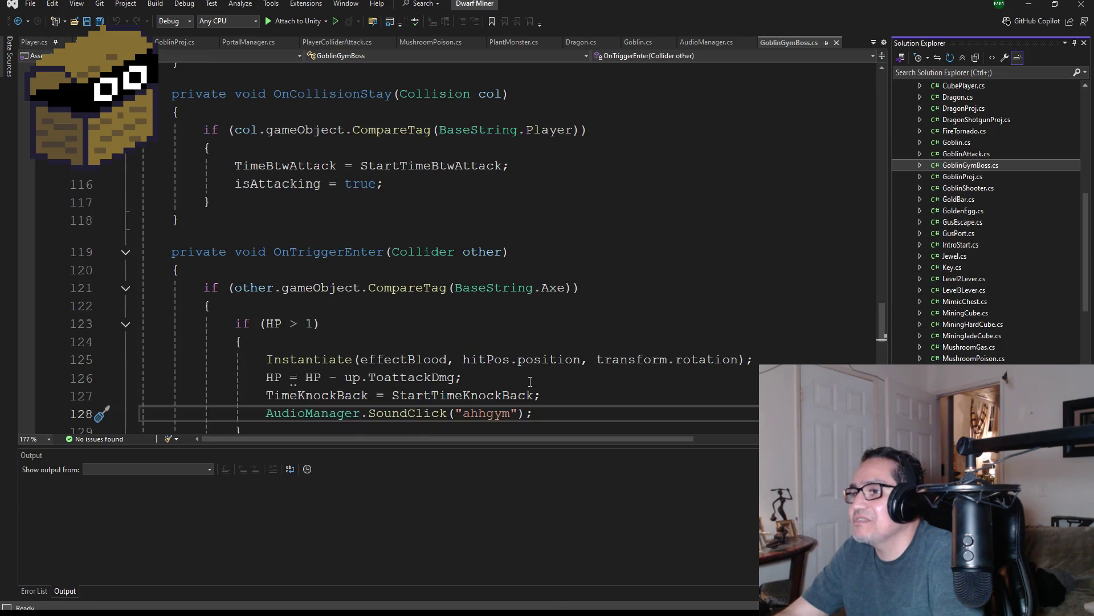
pyautogui.scroll(-3, 527, 380)
pyautogui.scroll(-5, 511, 339)
pyautogui.scroll(8, 489, 331)
pyautogui.scroll(8, 465, 322)
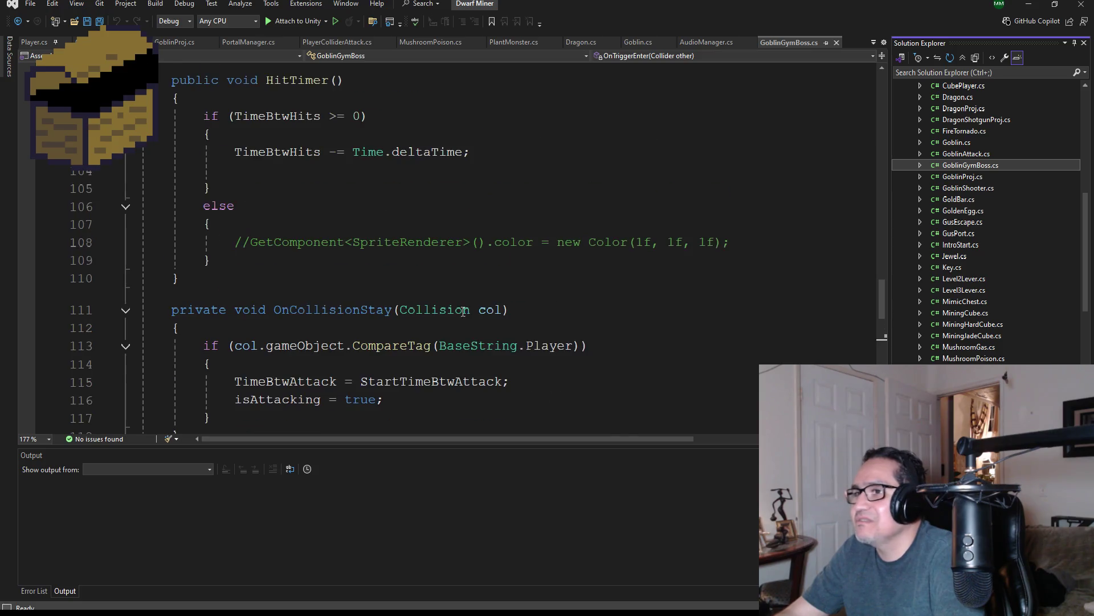
pyautogui.scroll(10, 399, 296)
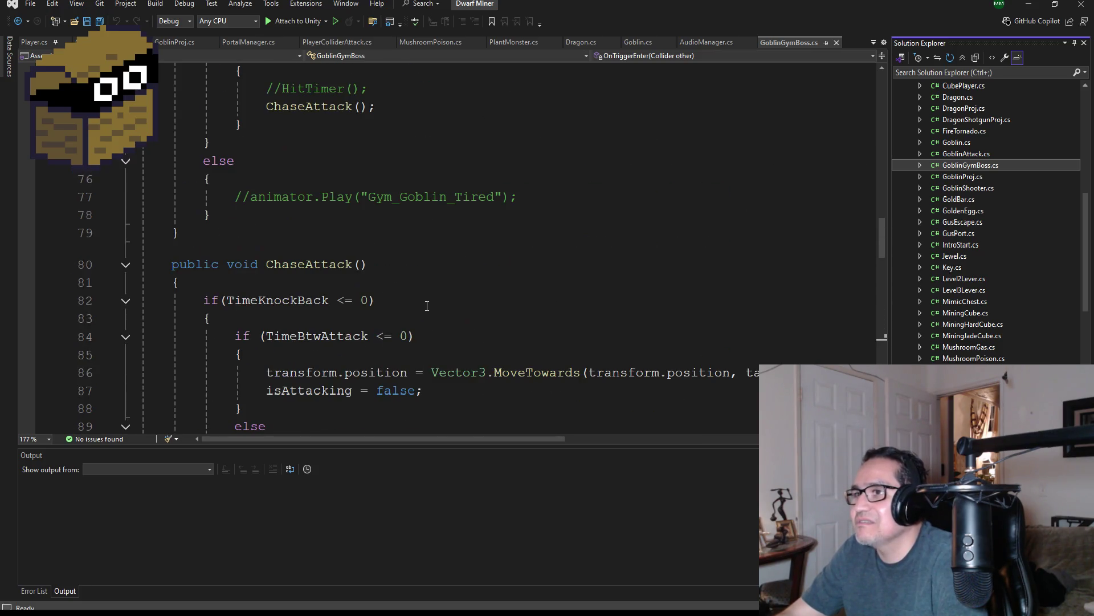
pyautogui.scroll(2, 434, 310)
pyautogui.scroll(-6, 435, 320)
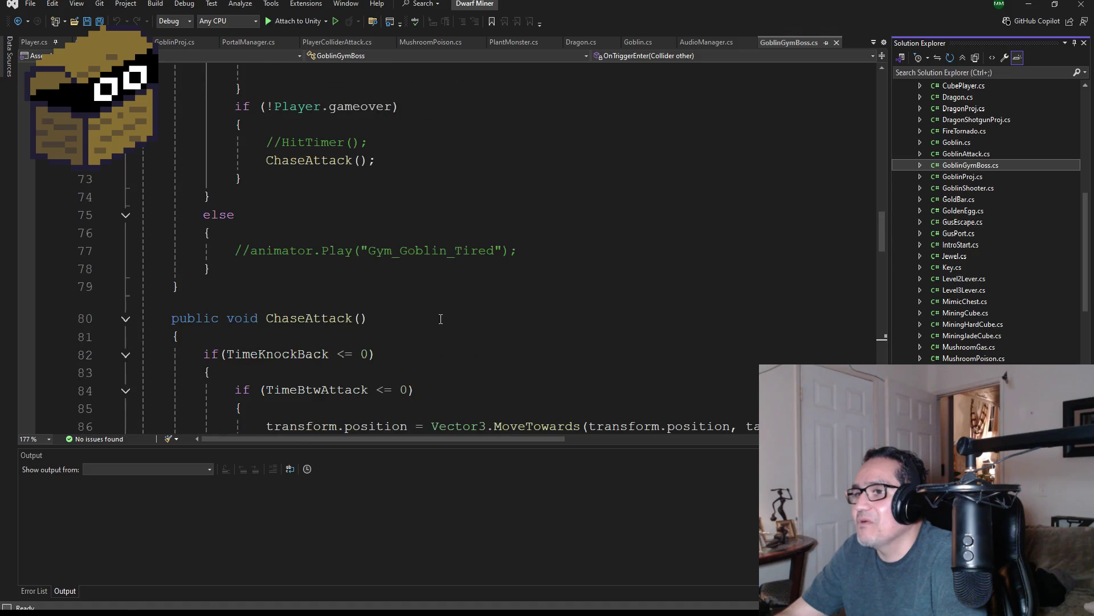
pyautogui.moveTo(481, 437)
pyautogui.mouseDown()
pyautogui.moveTo(621, 436)
pyautogui.moveTo(343, 437)
pyautogui.mouseUp()
pyautogui.scroll(-2, 426, 323)
pyautogui.scroll(11, 426, 322)
pyautogui.scroll(3, 430, 323)
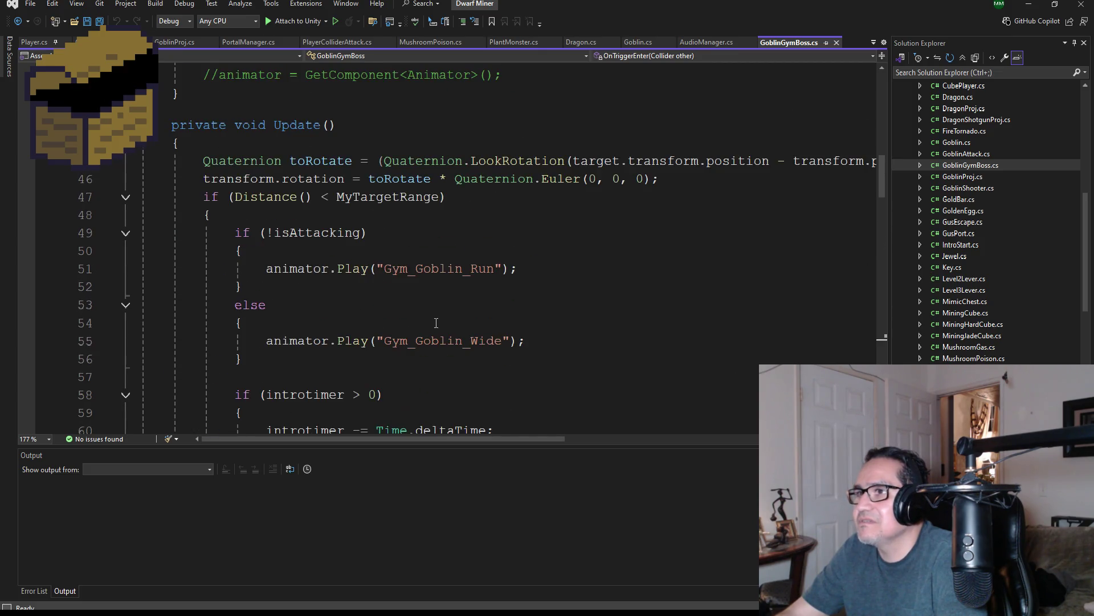
# Comment out the animator.Play("Gym_Goblin_Wide") call on line 55 and copy that line
pyautogui.click(267, 341)
pyautogui.write('//')
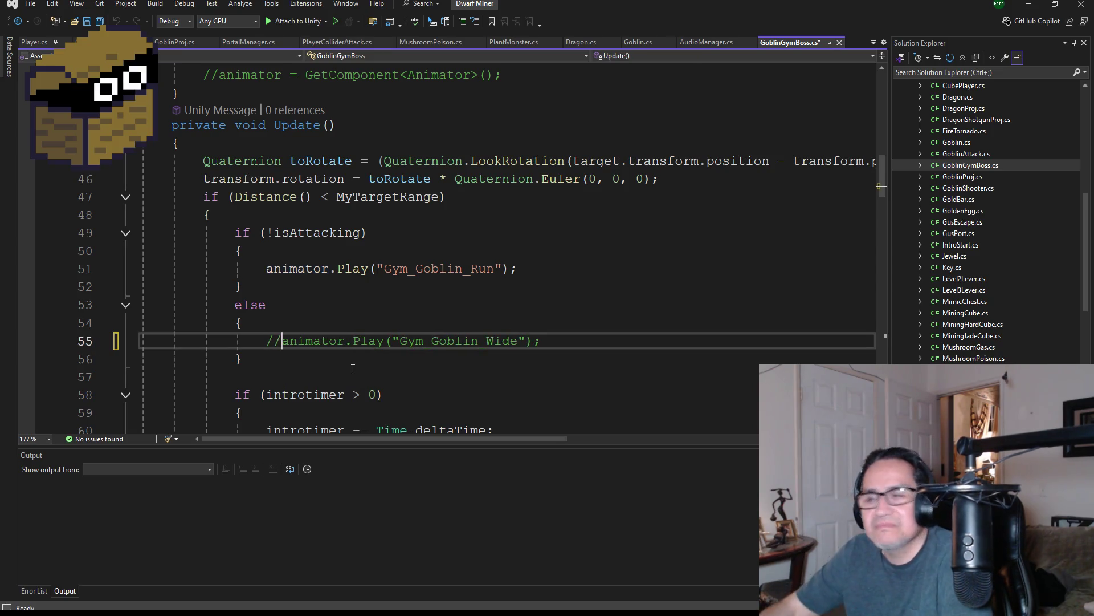
pyautogui.press('Return')
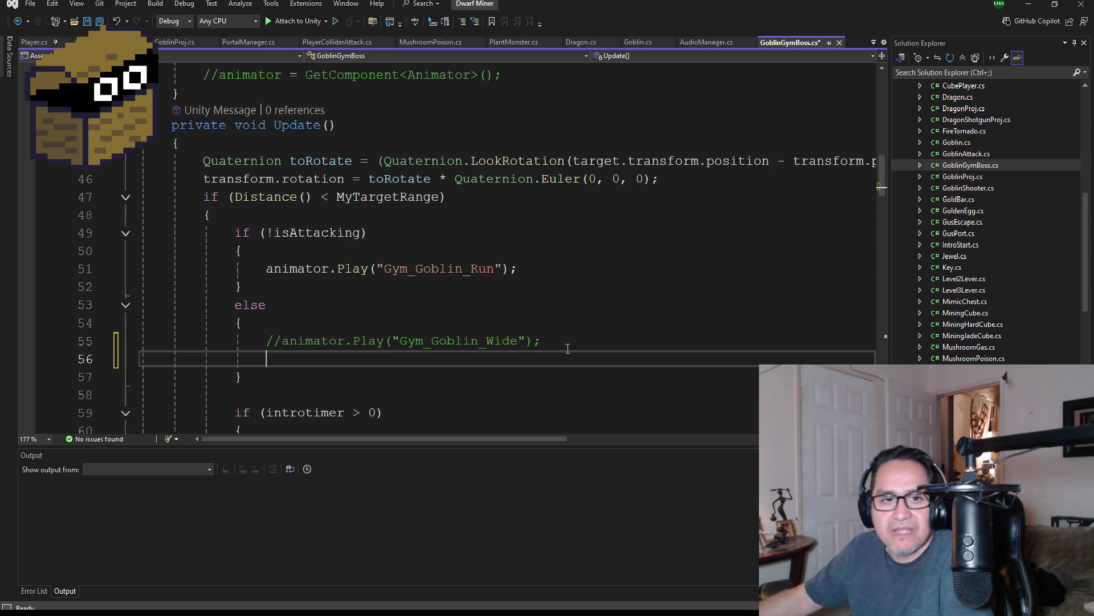
pyautogui.hotkey('ctrl', 'v')
pyautogui.click(574, 342)
pyautogui.moveTo(571, 342)
pyautogui.mouseDown()
pyautogui.moveTo(430, 360)
pyautogui.moveTo(289, 340)
pyautogui.mouseUp()
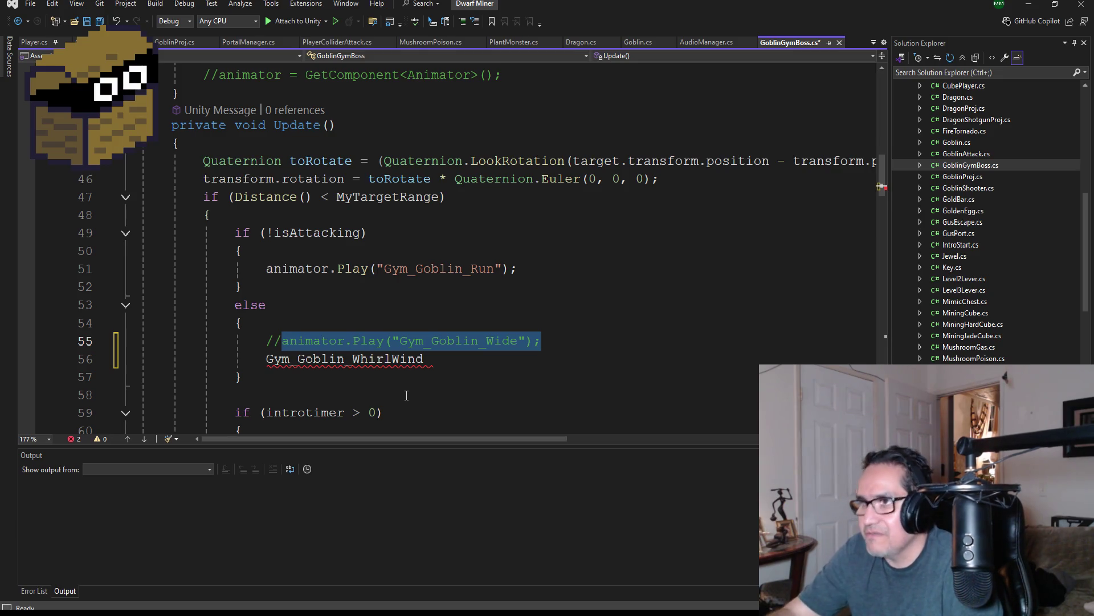
# Add an animator.Play("Gym_Goblin_WhirlWind") line below it and return to Unity to compile
pyautogui.click(562, 343)
pyautogui.press('Return')
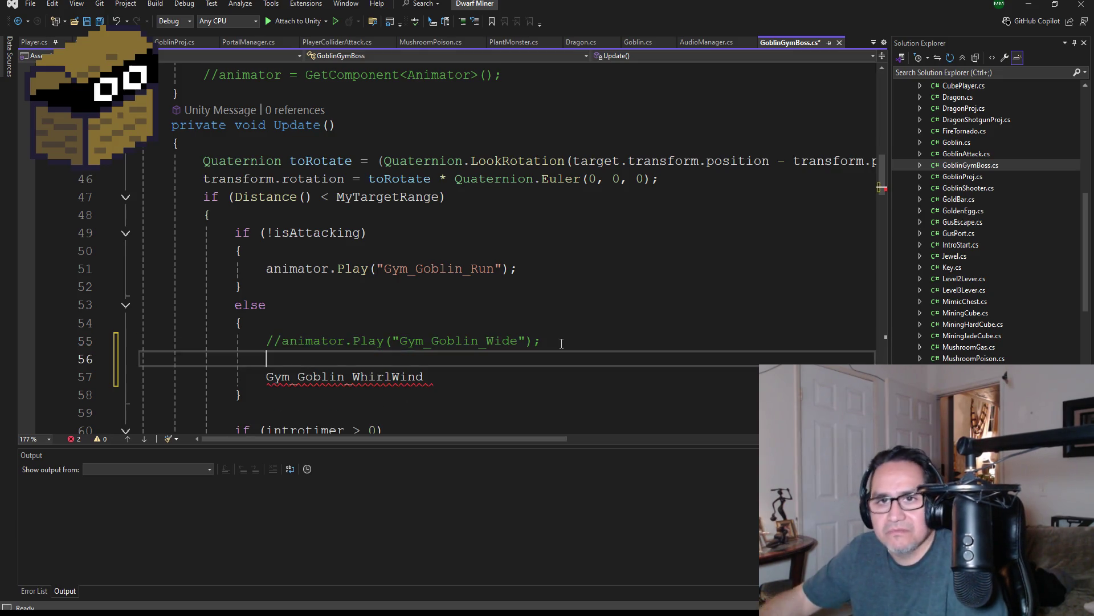
pyautogui.write('animator.Play("Gym_Goblin_Wide");')
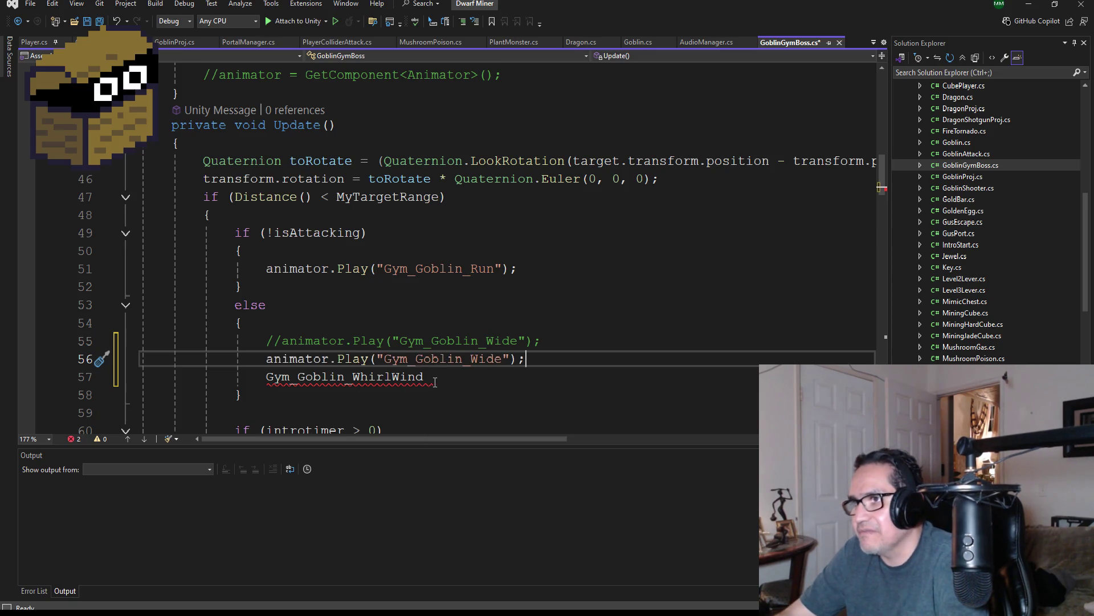
pyautogui.moveTo(435, 382); pyautogui.dragTo(258, 379)
pyautogui.hotkey('ctrl', 'c')
pyautogui.press('Delete')
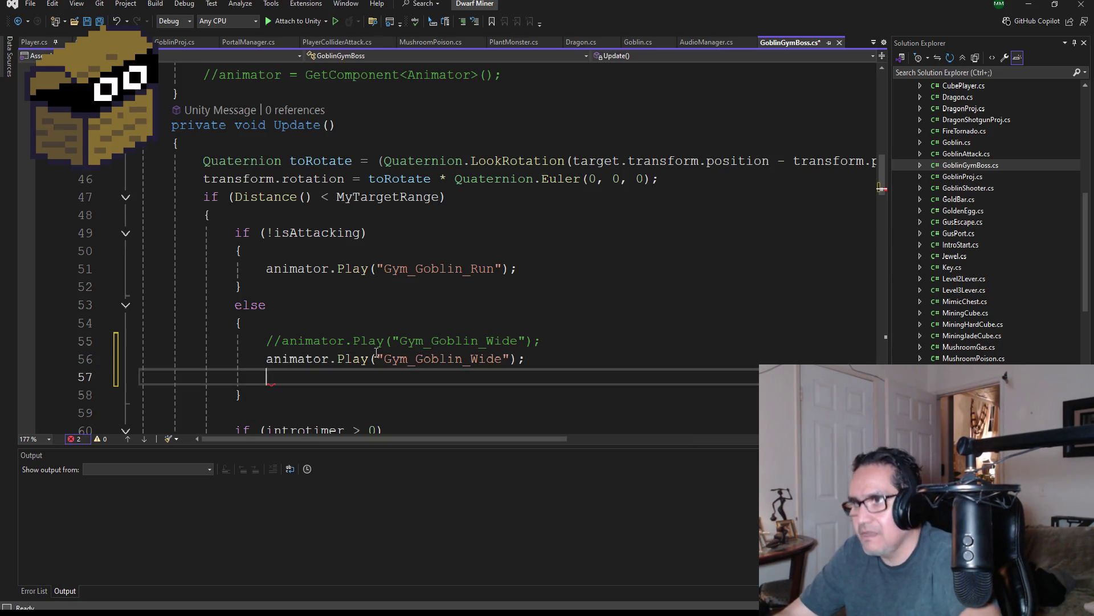
pyautogui.click(496, 359)
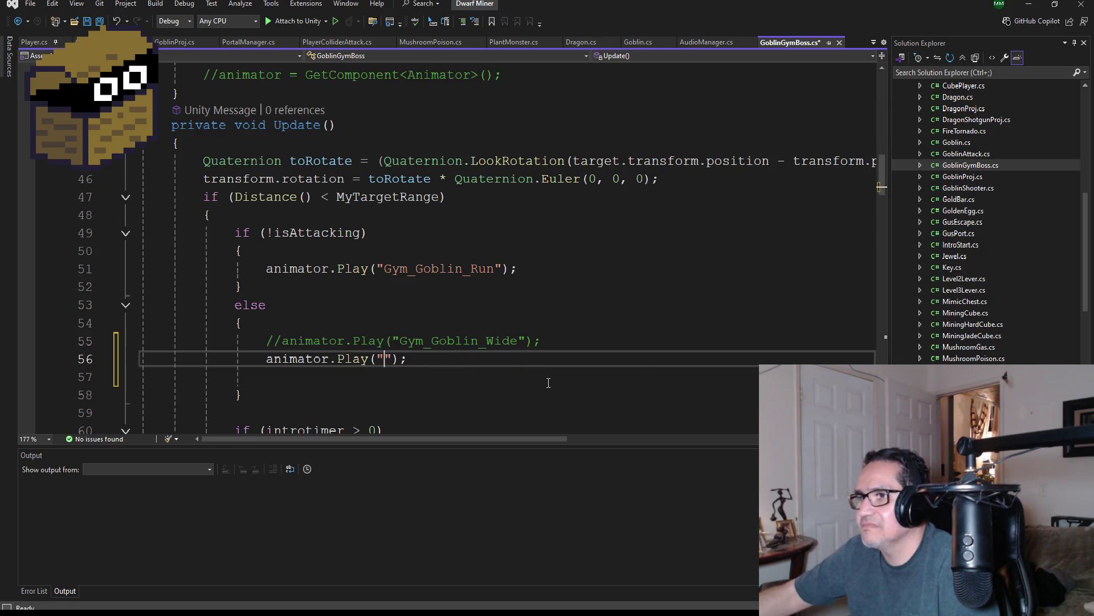
pyautogui.hotkey('ctrl', 'v')
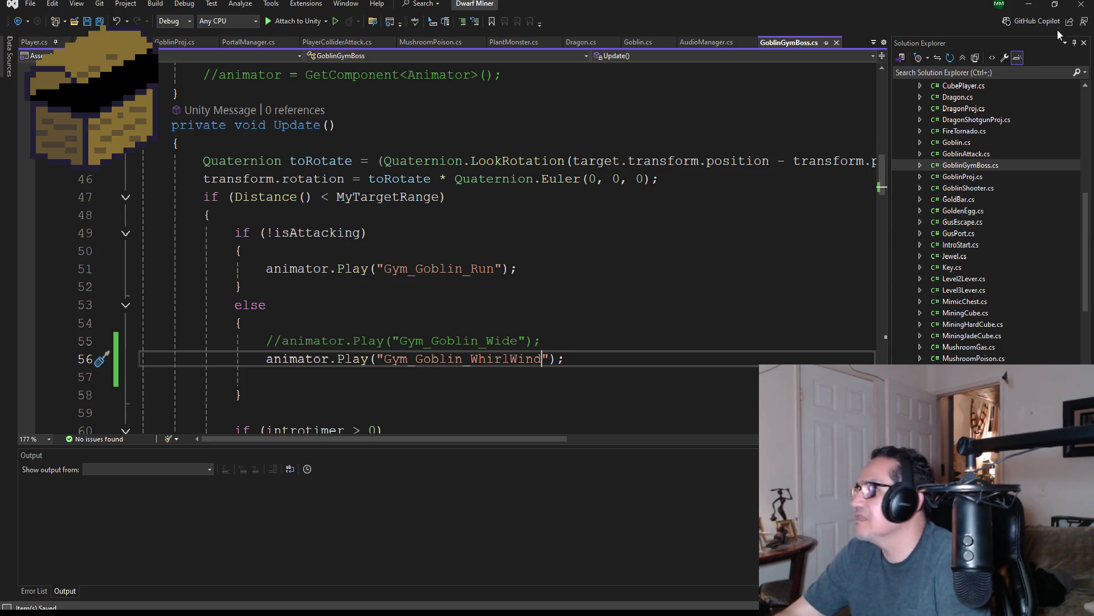
pyautogui.click(1029, 4)
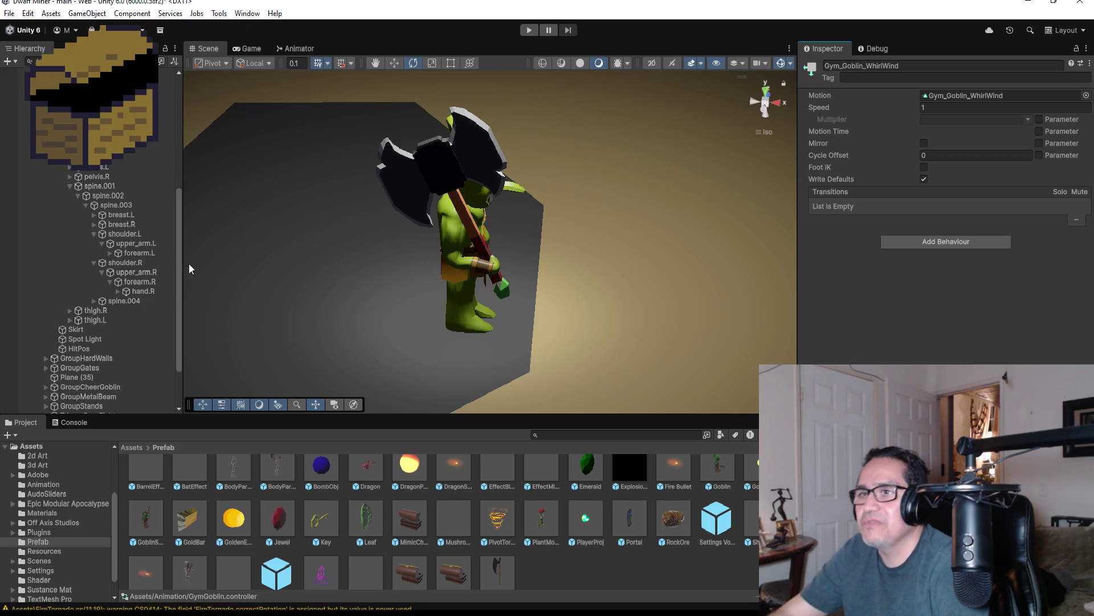
# Collapse the boss's bone rig in the Hierarchy and select BattleAreaManager to show its Enemies and Pos lists
pyautogui.click(86, 187)
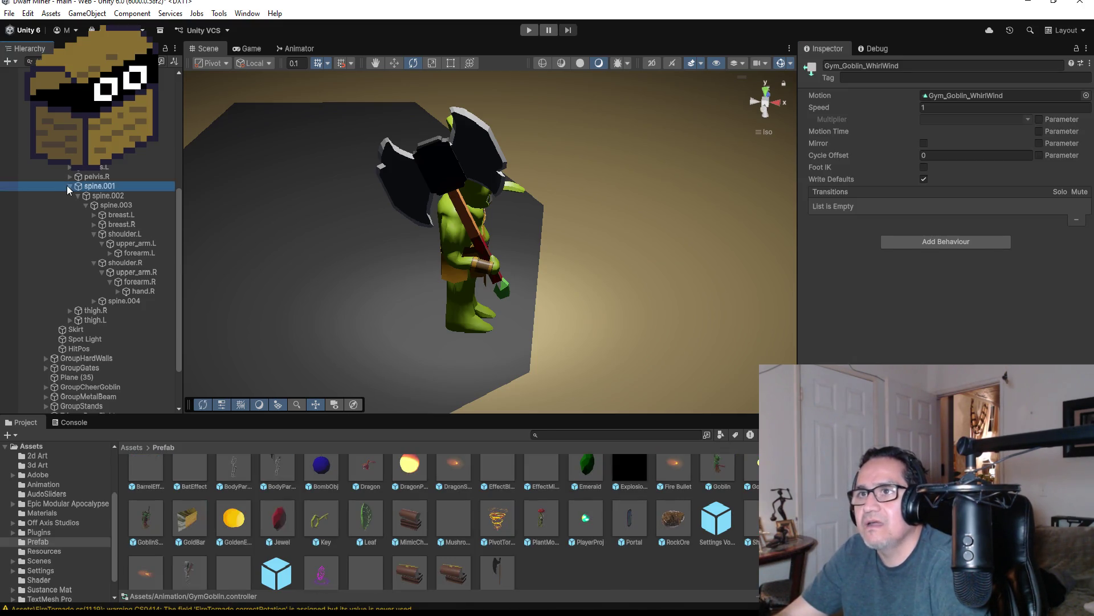
pyautogui.scroll(3, 85, 228)
pyautogui.click(54, 255)
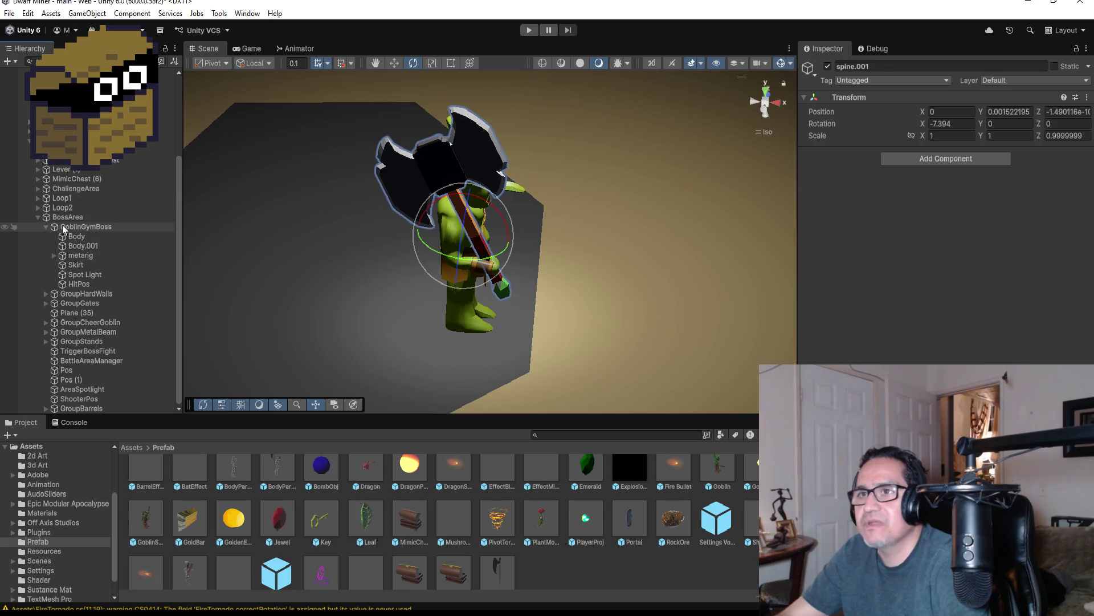
pyautogui.click(81, 228)
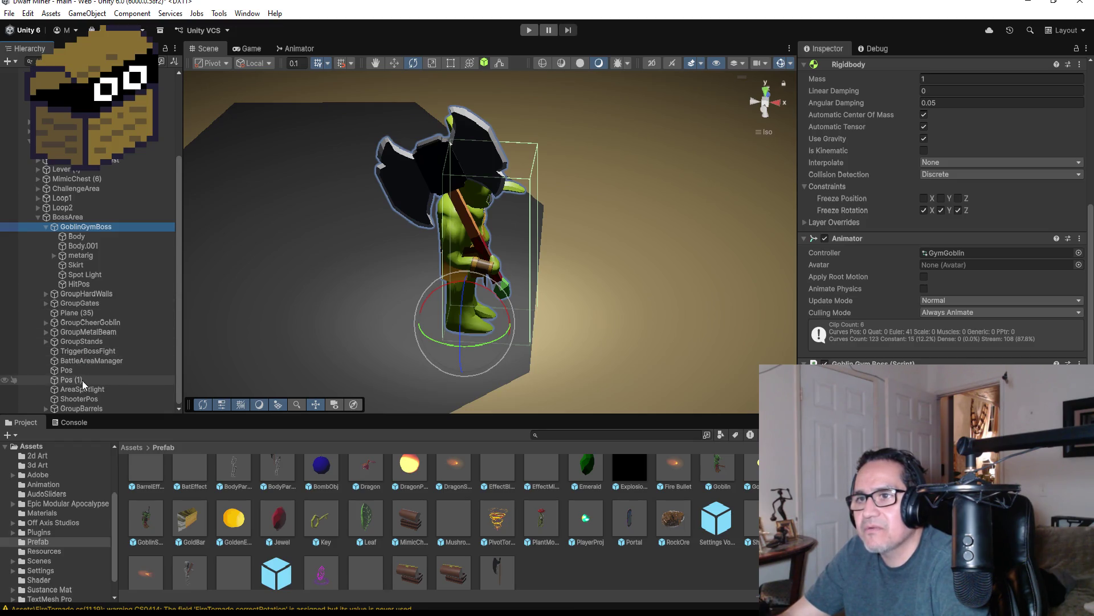
pyautogui.click(92, 365)
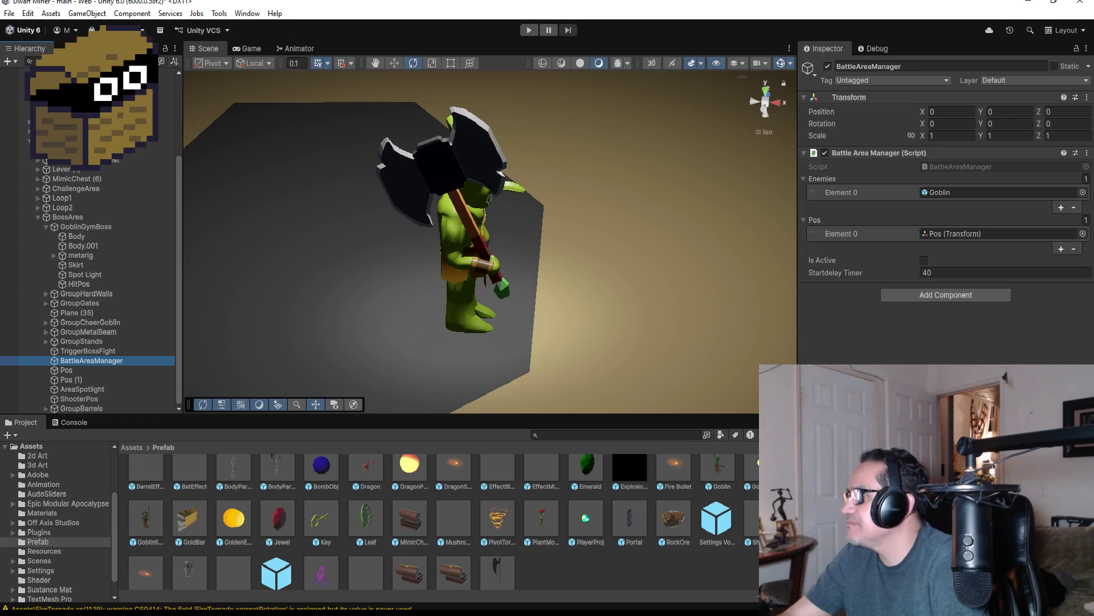
# Resize the BattleAreaManager Enemies and Pos lists to 2 entries each
pyautogui.click(1085, 178)
pyautogui.write('2')
pyautogui.press('Return')
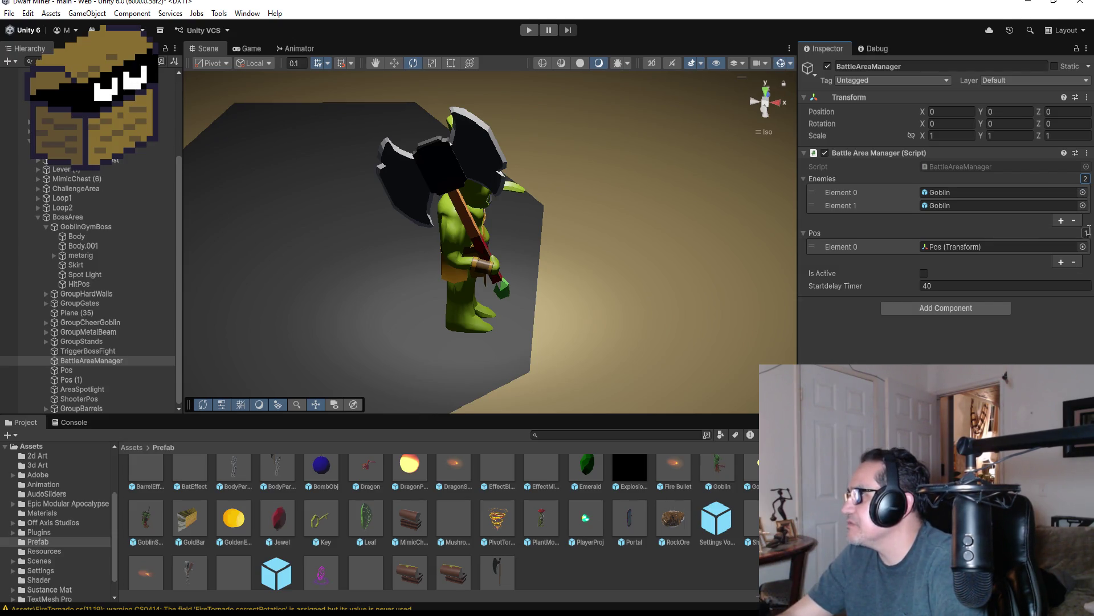
pyautogui.write('2')
pyautogui.press('Return')
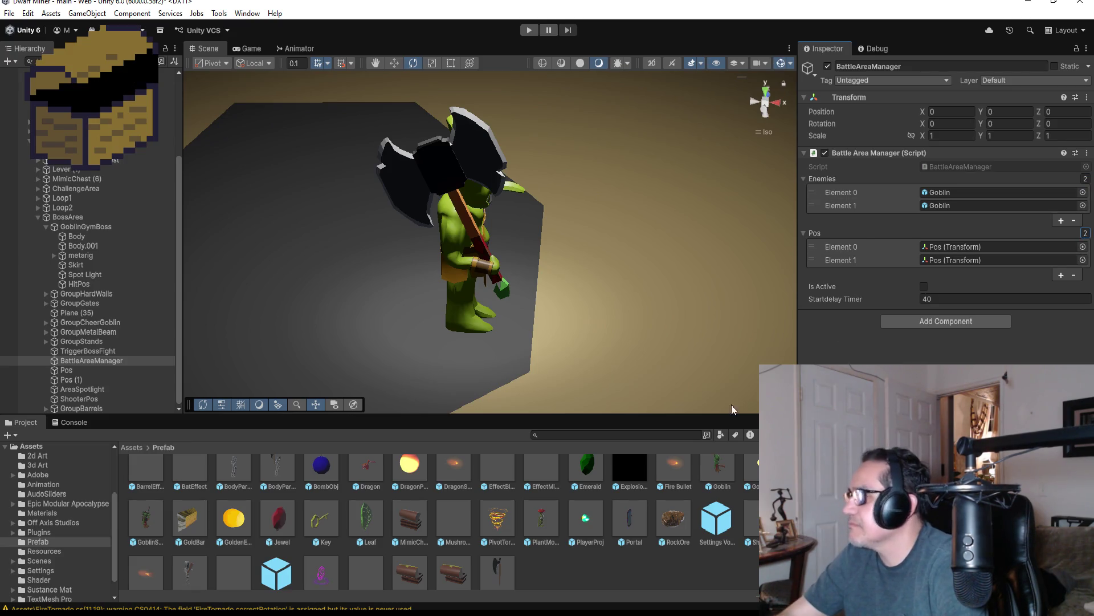
# Assign the GoblinShooter prefab to Enemies Element 1 and Pos (1) to Pos Element 1, then start Play mode
pyautogui.scroll(1, 699, 494)
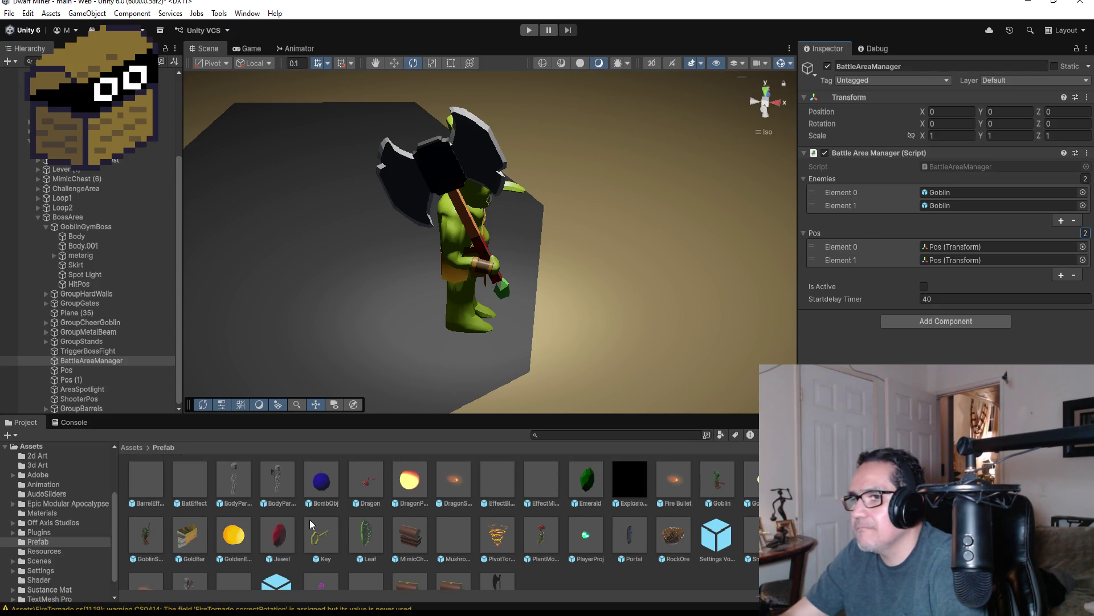
pyautogui.moveTo(160, 539)
pyautogui.mouseDown()
pyautogui.moveTo(149, 539)
pyautogui.moveTo(1014, 337)
pyautogui.moveTo(1006, 210)
pyautogui.mouseUp()
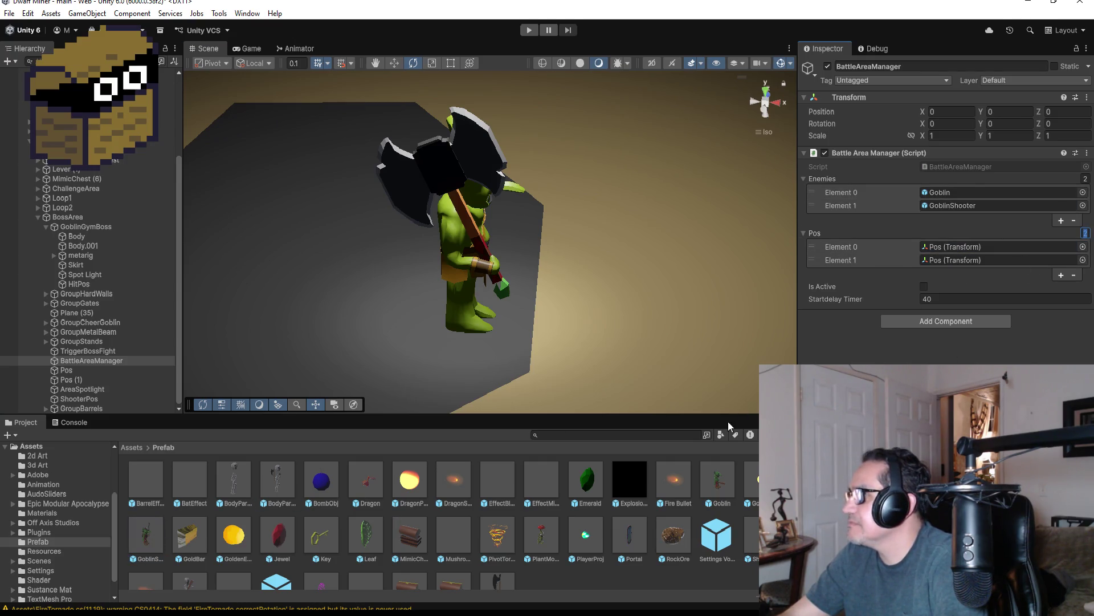
pyautogui.scroll(-3, 512, 246)
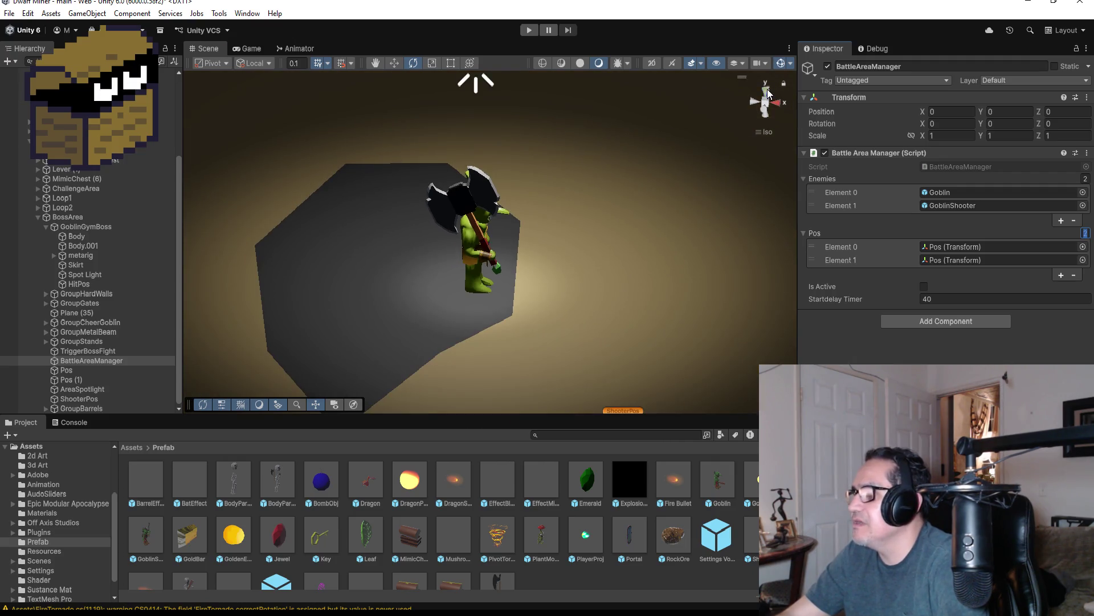
pyautogui.click(766, 91)
pyautogui.scroll(-6, 560, 259)
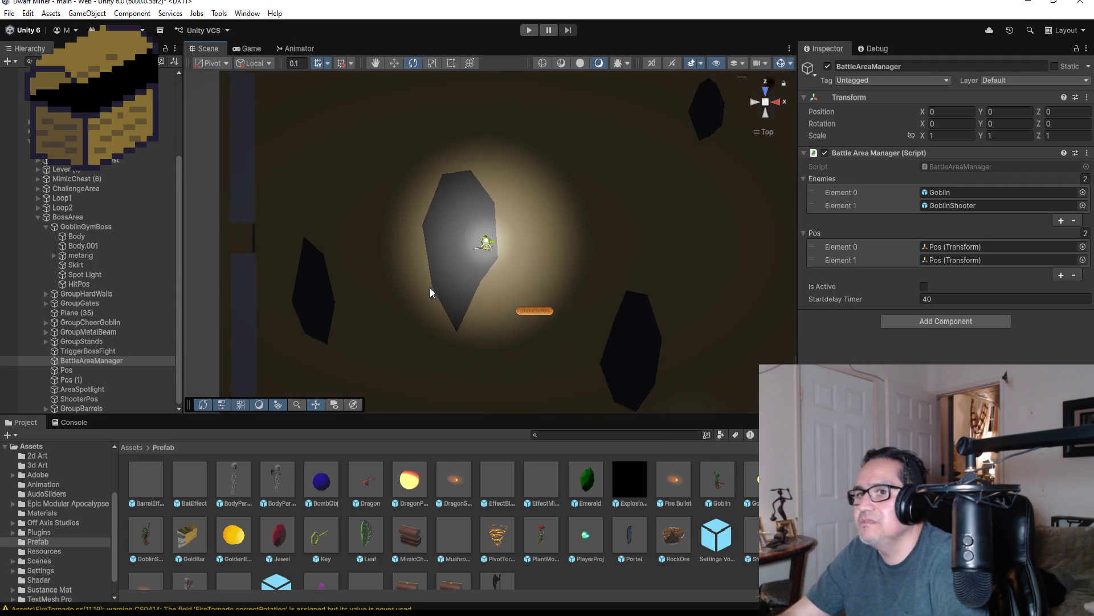
pyautogui.scroll(-1, 430, 287)
pyautogui.moveTo(71, 379)
pyautogui.mouseDown()
pyautogui.moveTo(627, 285)
pyautogui.moveTo(969, 260)
pyautogui.mouseUp()
pyautogui.scroll(-2, 580, 285)
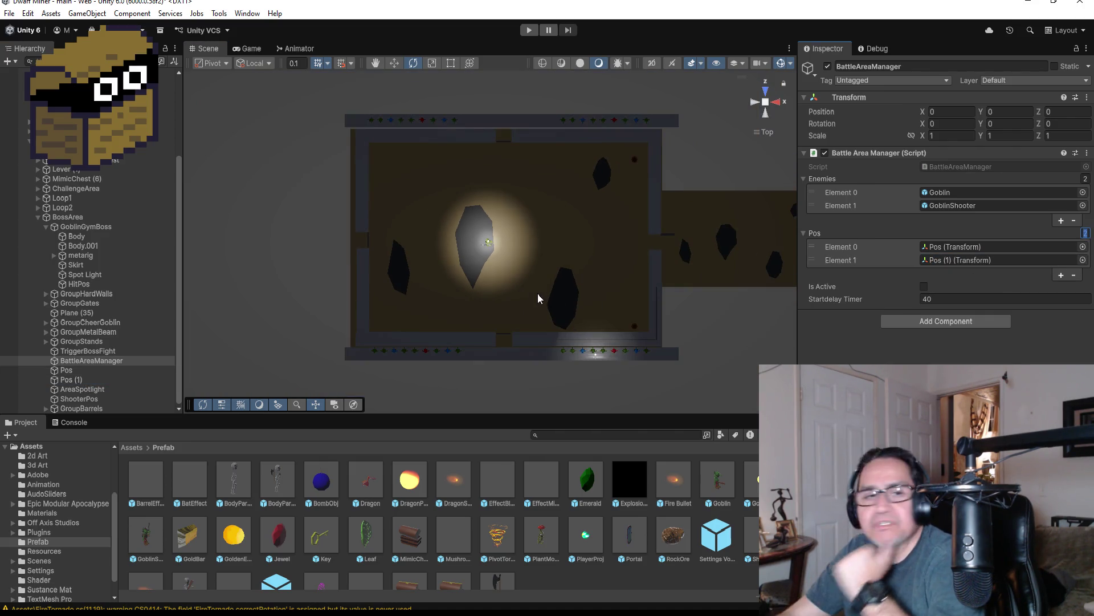
pyautogui.scroll(2, 530, 257)
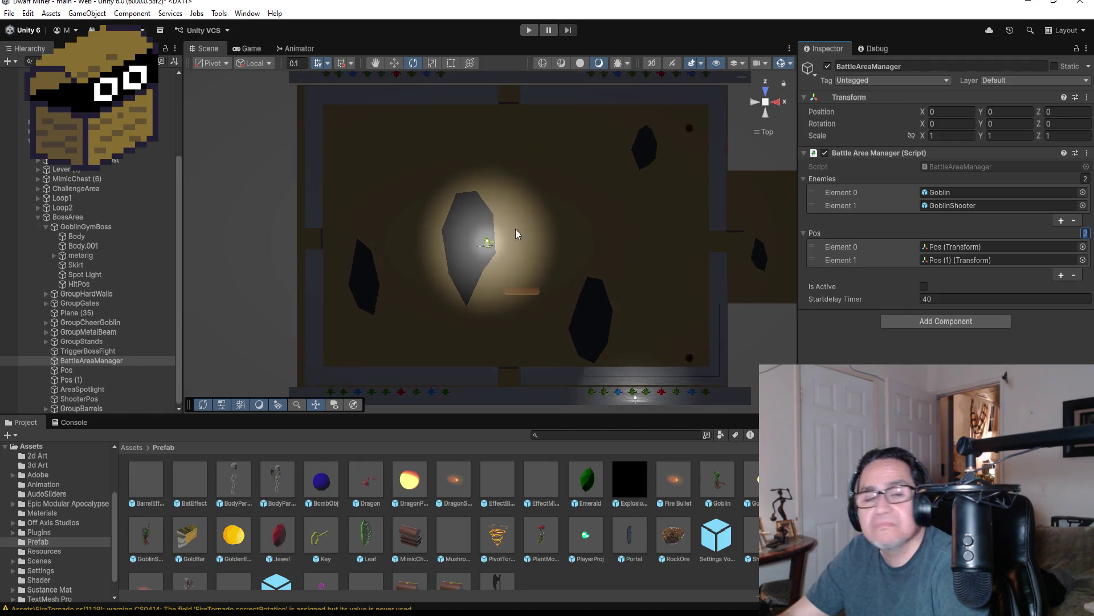
pyautogui.click(524, 30)
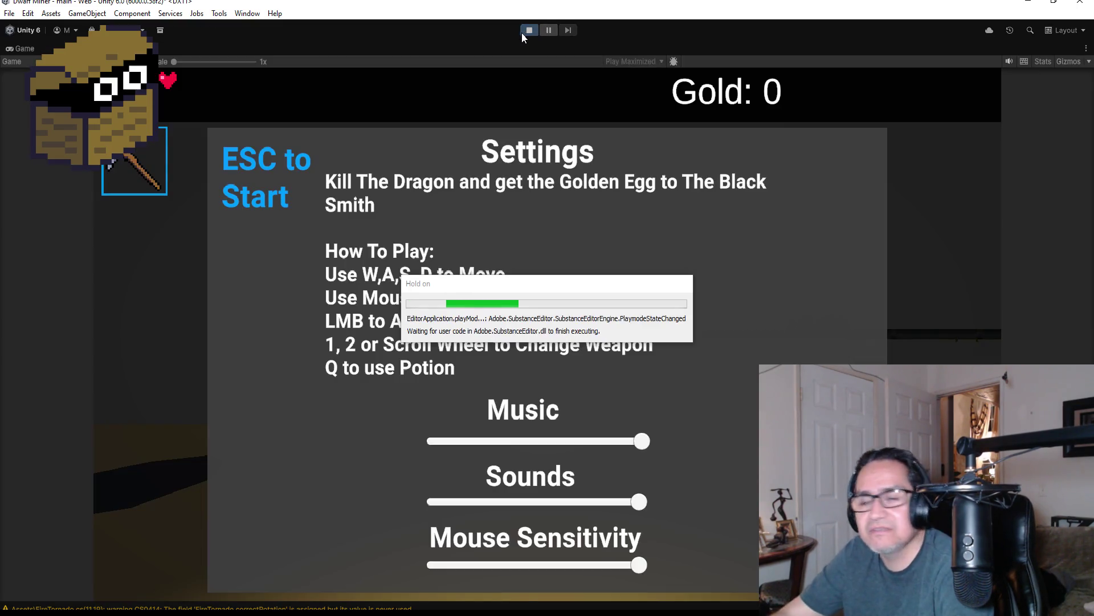
# Walk into the boss arena, fight the Goblin and GoblinShooter until dying, then stop Play mode
pyautogui.press('Escape')
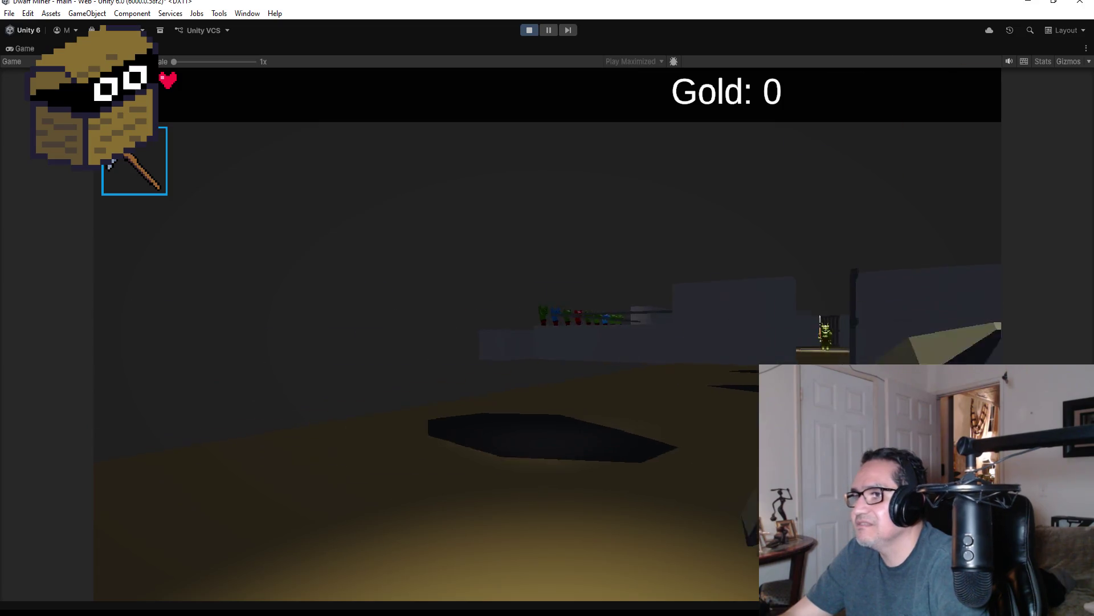
pyautogui.scroll(-1, 547, 308)
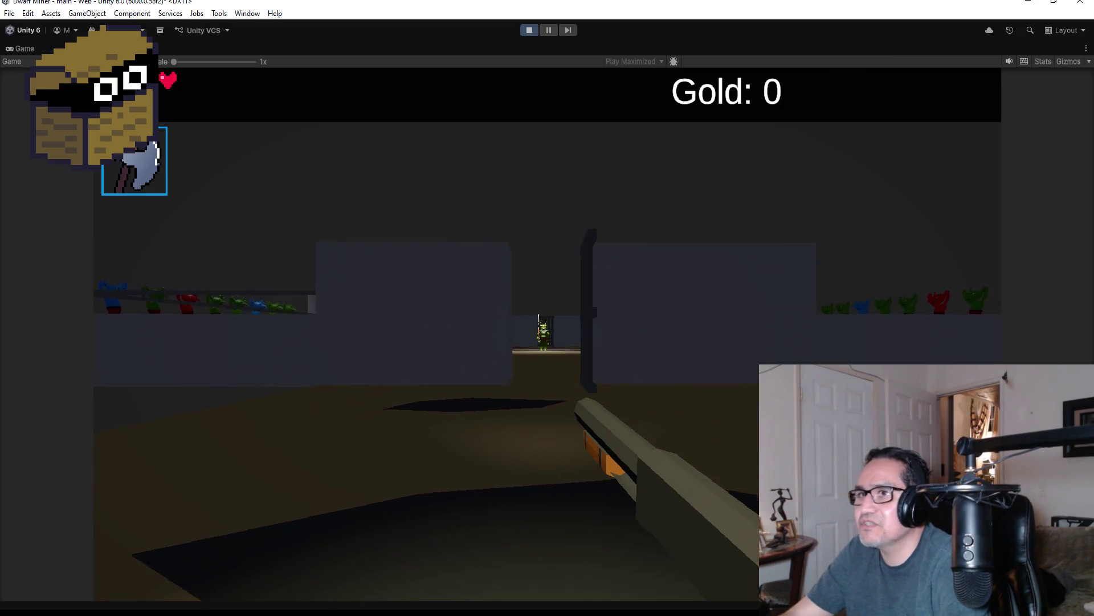
pyautogui.press('w')
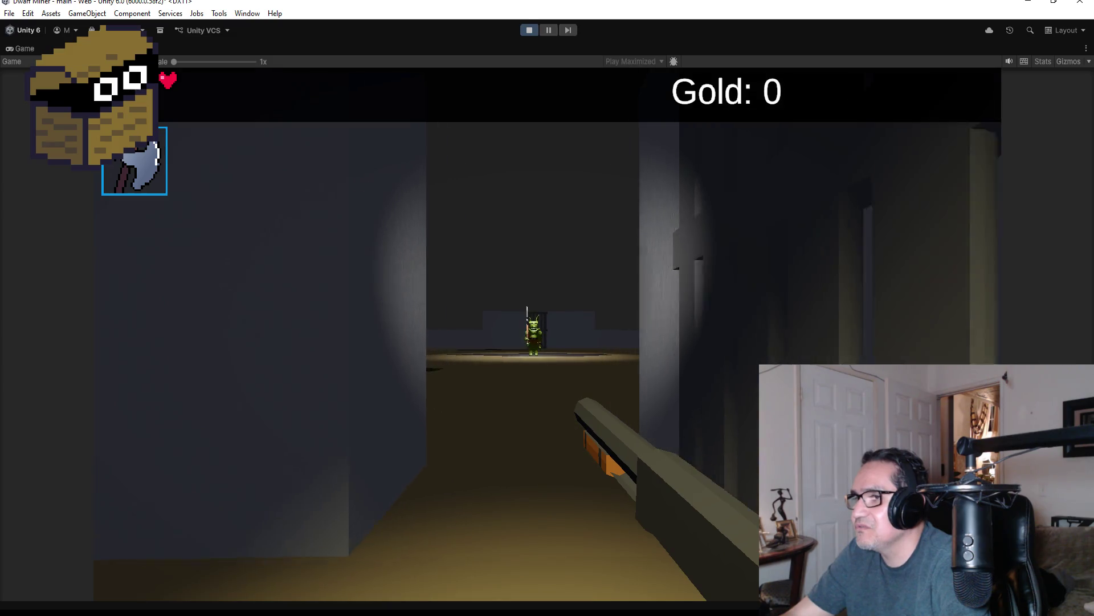
pyautogui.press('w')
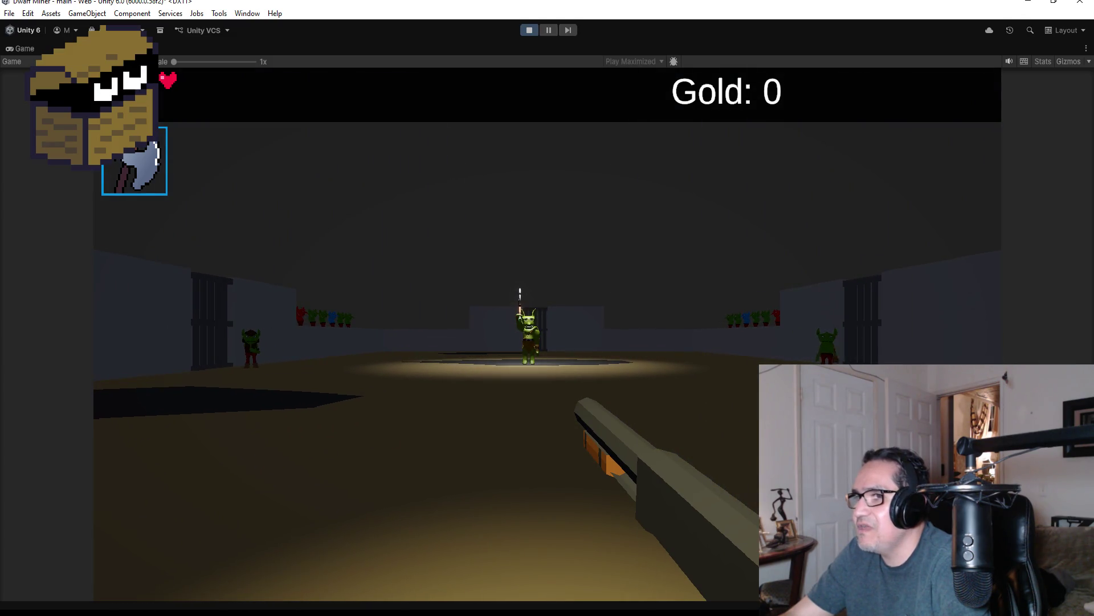
pyautogui.press('w')
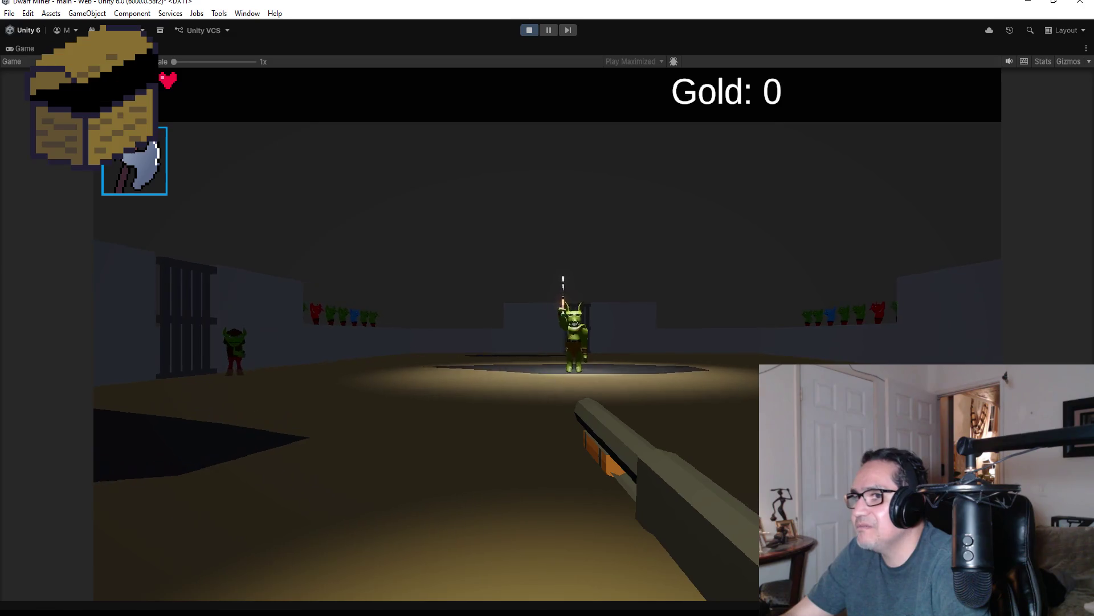
pyautogui.press('w')
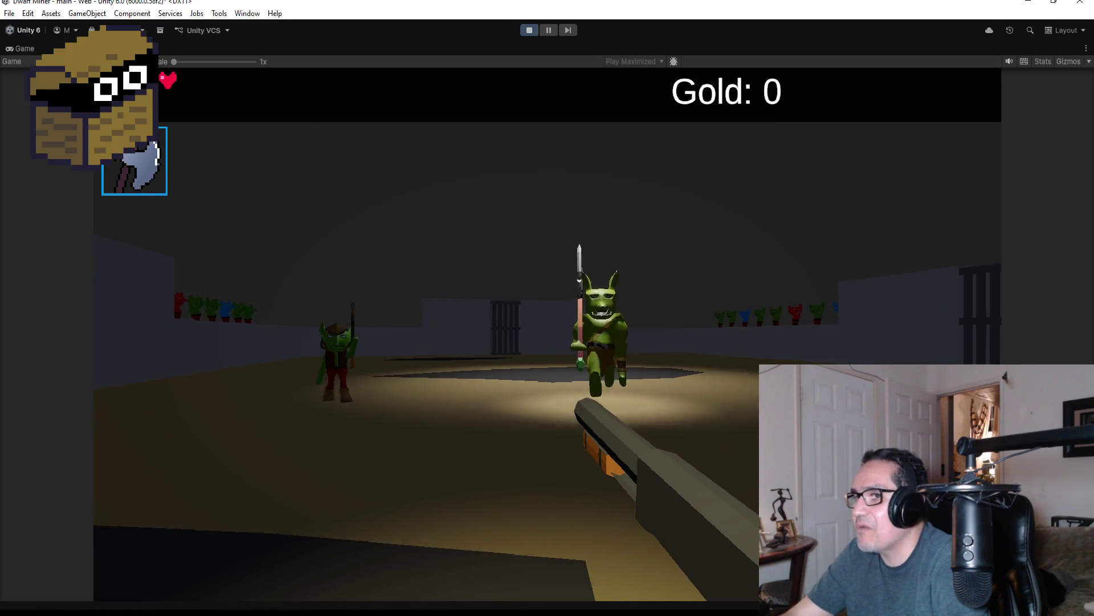
pyautogui.press('w')
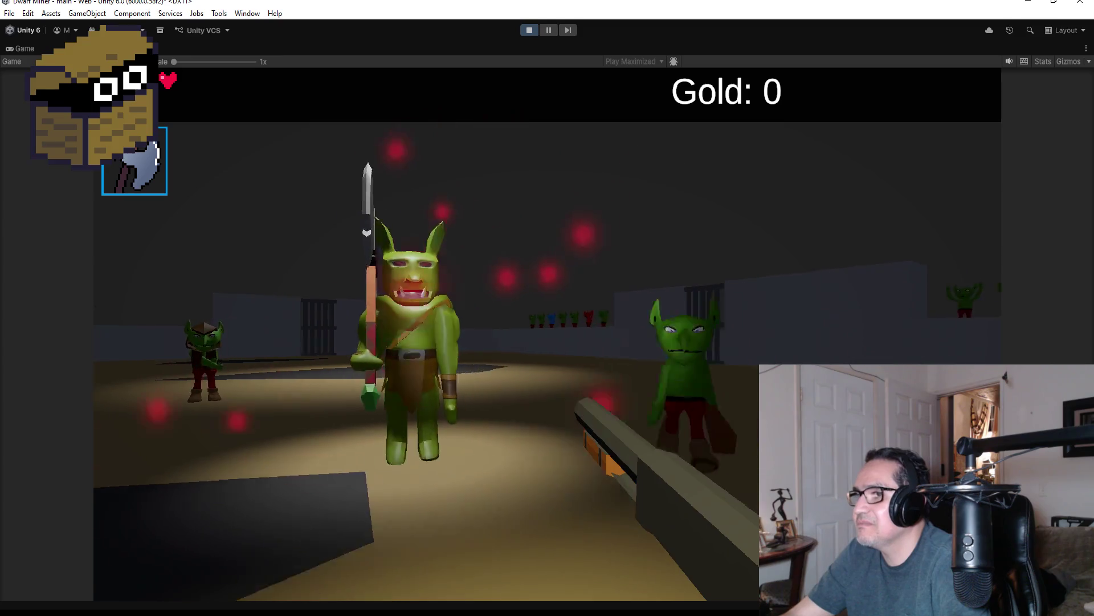
pyautogui.press('w')
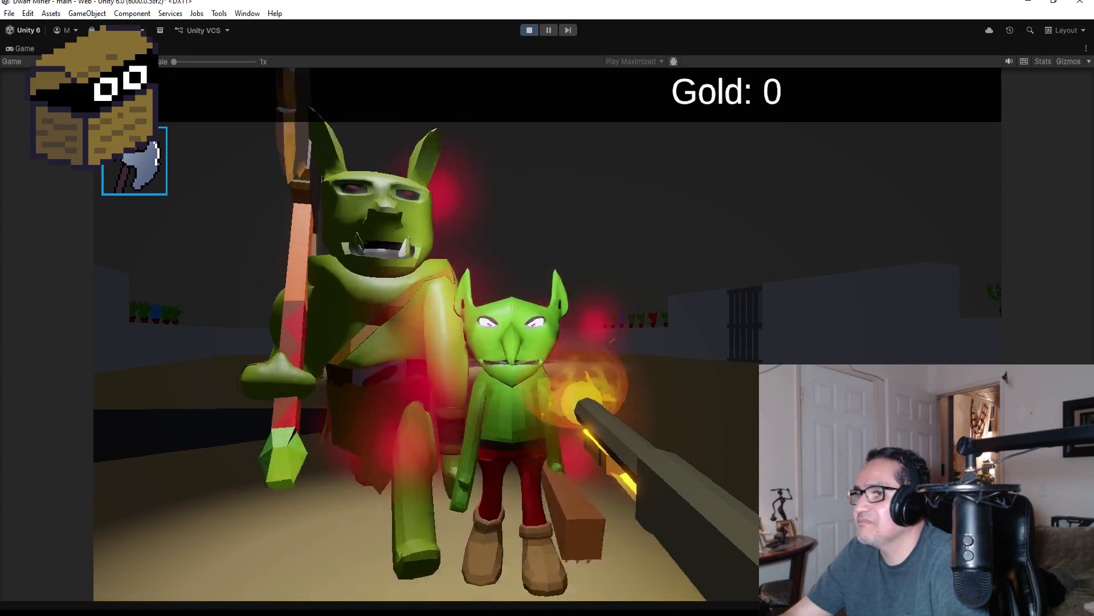
pyautogui.press('s')
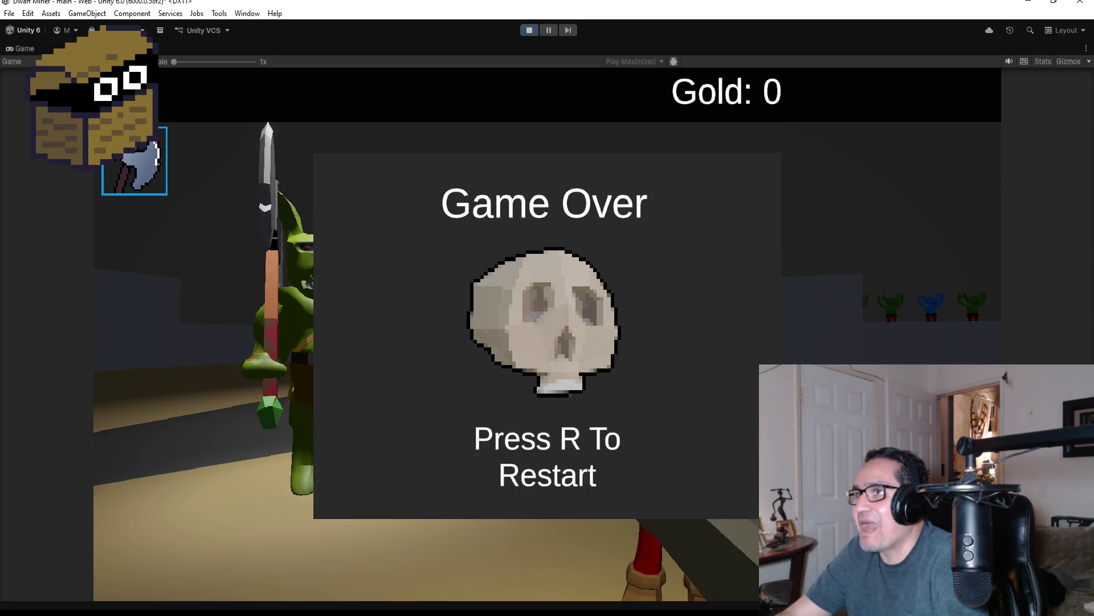
pyautogui.press('Escape')
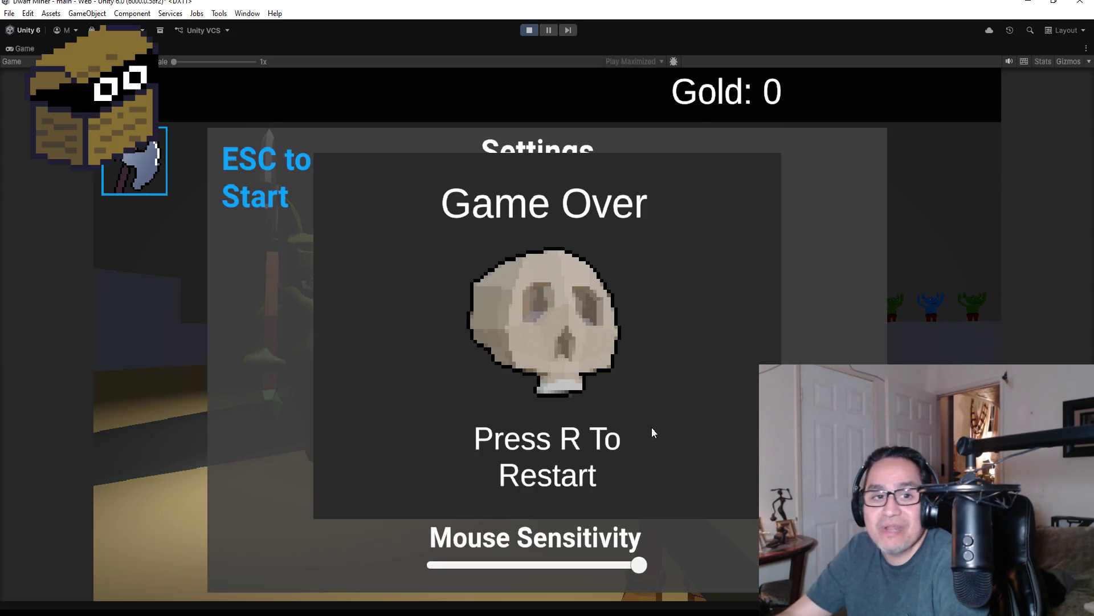
pyautogui.click(526, 32)
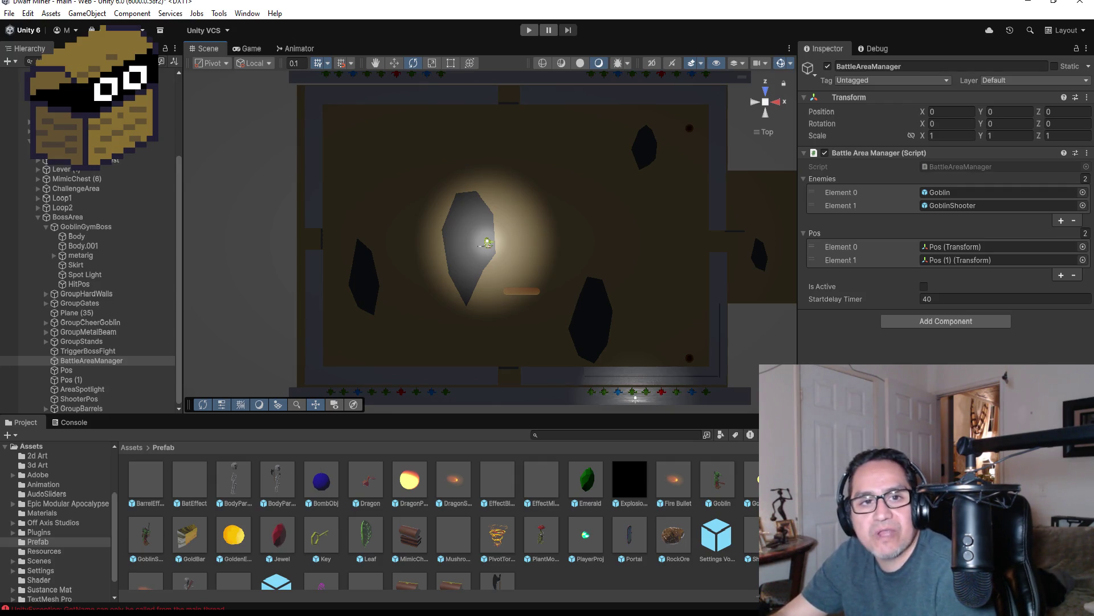
# Save the scene via File > Save and switch to the GoblinGymBoss script in Visual Studio
pyautogui.click(8, 14)
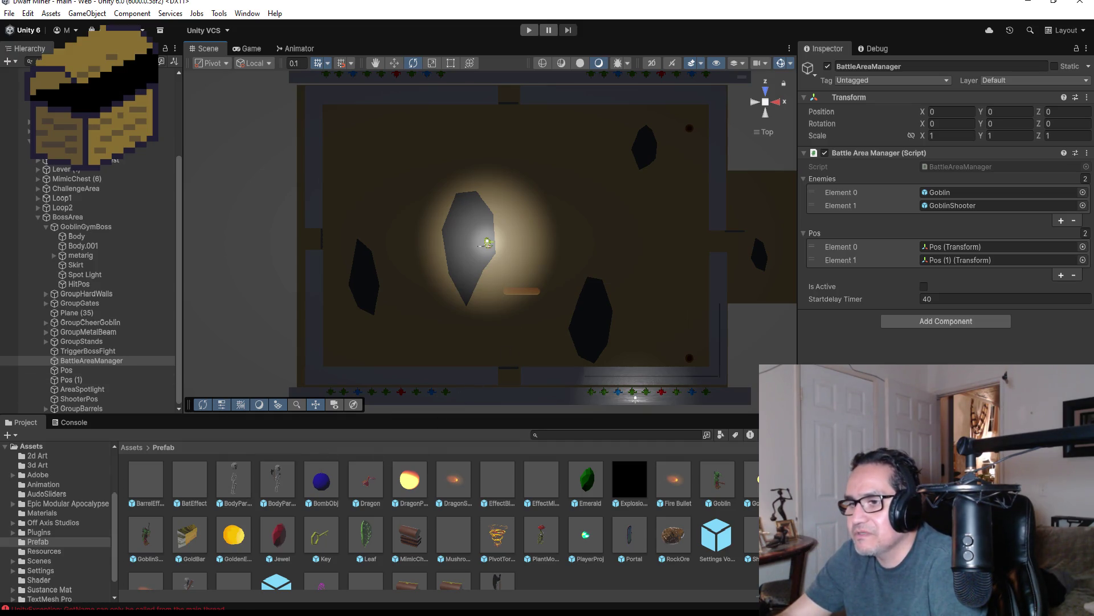
pyautogui.hotkey('alt', 'Tab')
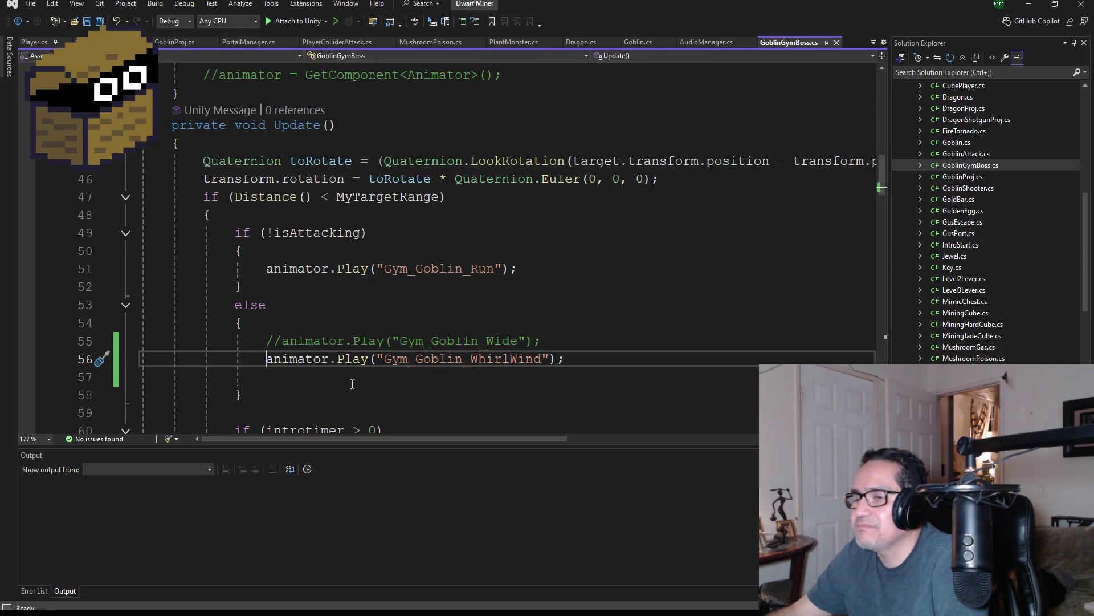
# Uncomment the Gym_Goblin_Wide play call, comment out Gym_Goblin_WhirlWind, save, and minimize Visual Studio
pyautogui.hotkey('ctrl', 'k')
pyautogui.hotkey('ctrl', 'c')
pyautogui.press('Up')
pyautogui.hotkey('ctrl', 'k')
pyautogui.hotkey('ctrl', 'u')
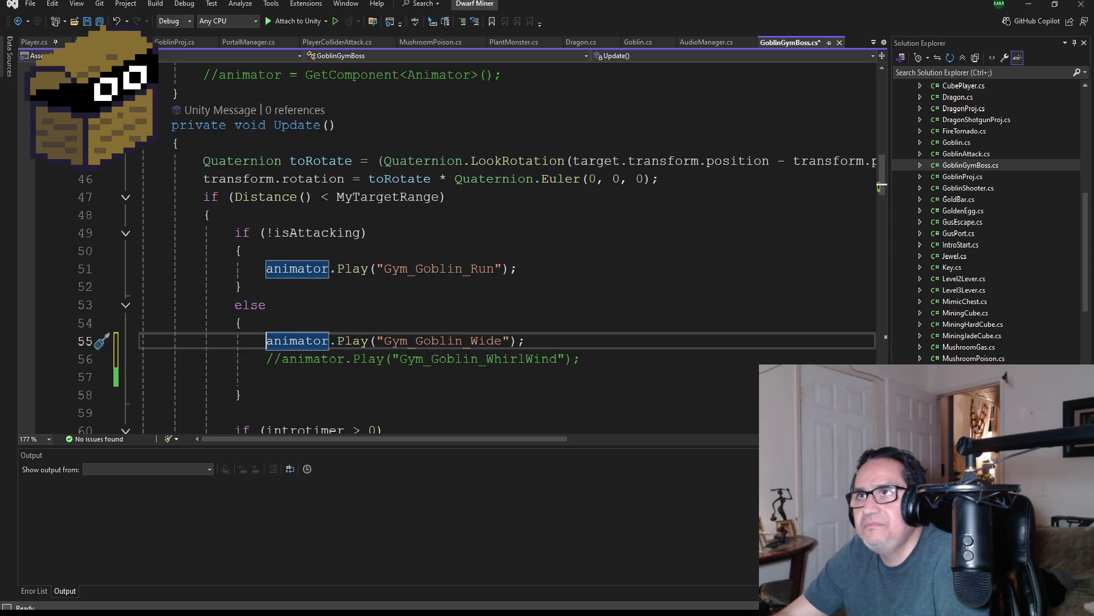
pyautogui.click(1029, 6)
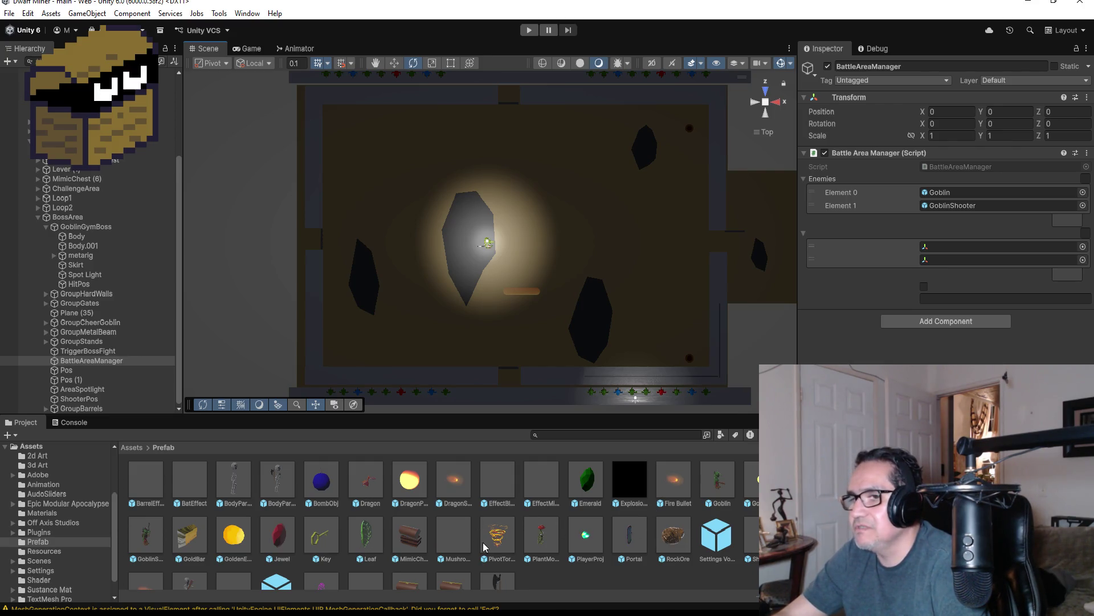
# Open the GoblinShooter prefab, orbit around its shotgun goblin model, then start Play mode
pyautogui.doubleClick(143, 536)
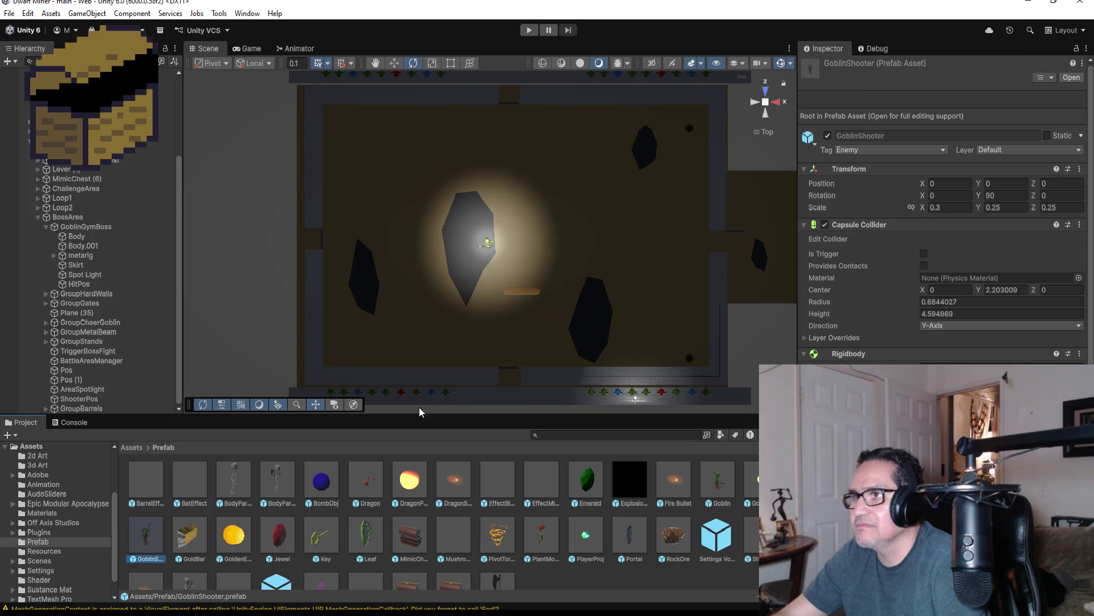
pyautogui.moveTo(682, 272)
pyautogui.mouseDown()
pyautogui.moveTo(655, 224)
pyautogui.moveTo(634, 272)
pyautogui.moveTo(621, 203)
pyautogui.moveTo(606, 301)
pyautogui.moveTo(625, 222)
pyautogui.moveTo(661, 210)
pyautogui.mouseUp()
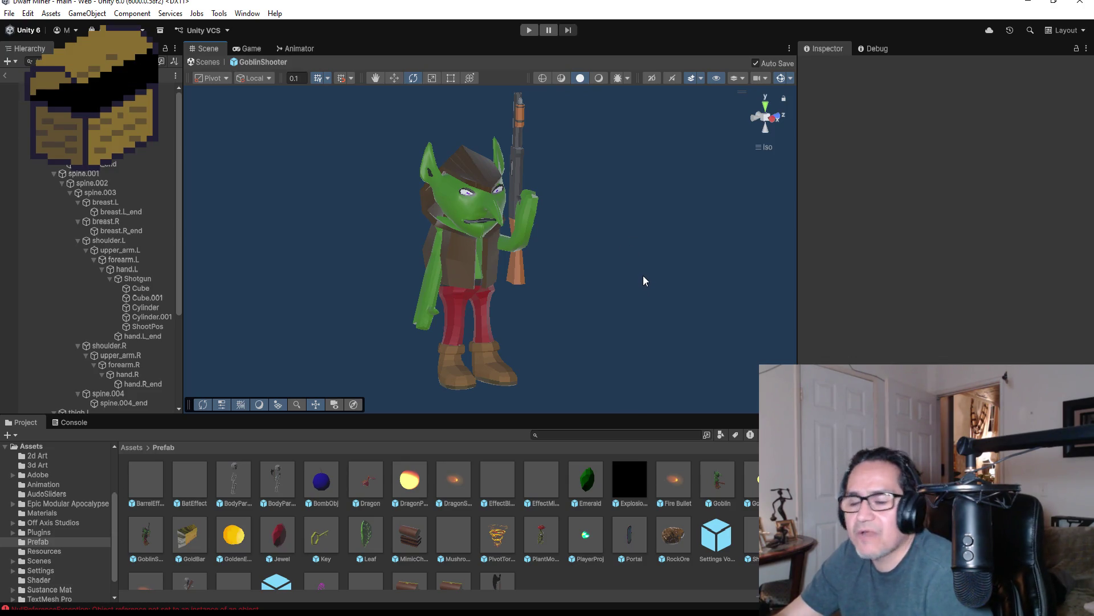
pyautogui.moveTo(645, 265)
pyautogui.mouseDown()
pyautogui.moveTo(362, 249)
pyautogui.moveTo(655, 259)
pyautogui.moveTo(554, 261)
pyautogui.moveTo(675, 254)
pyautogui.moveTo(660, 204)
pyautogui.moveTo(361, 232)
pyautogui.moveTo(367, 256)
pyautogui.mouseUp()
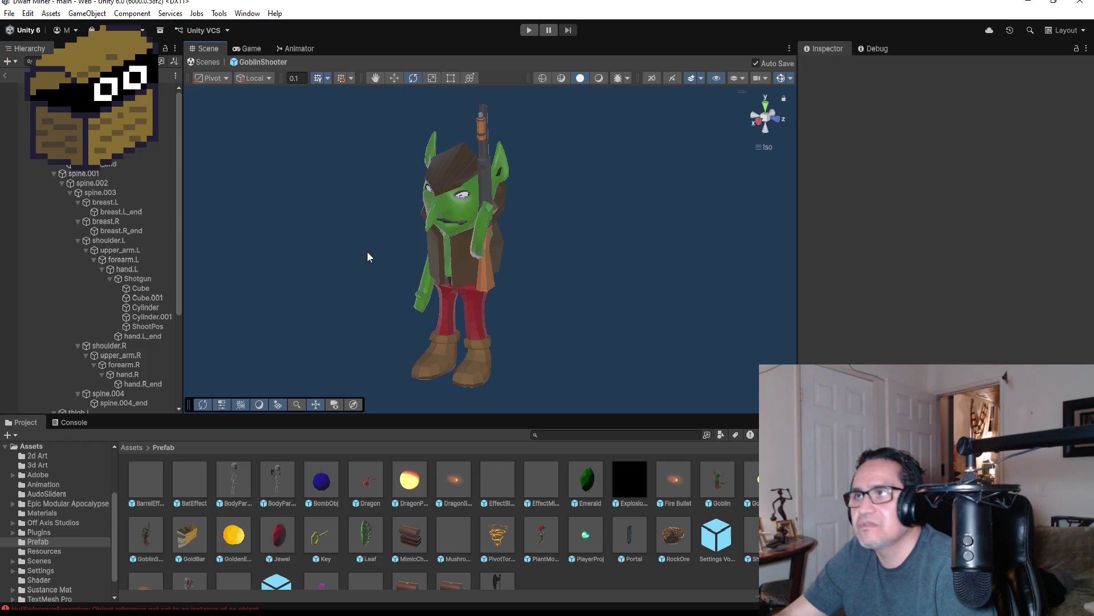
pyautogui.click(523, 33)
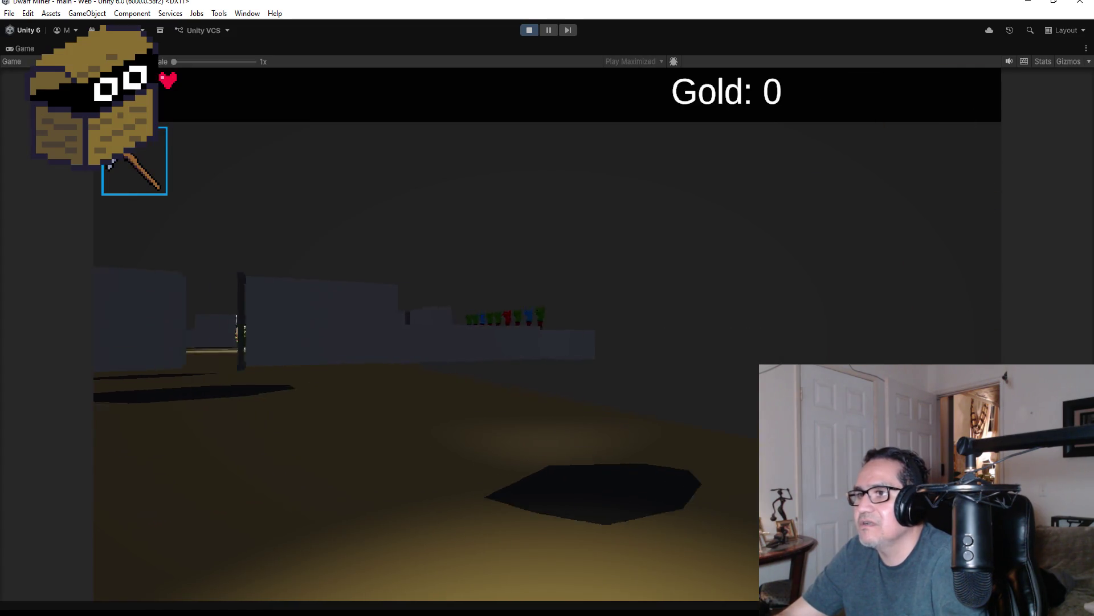
# Walk out of the corridor into the boss arena and aim at the approaching goblins
pyautogui.press('w')
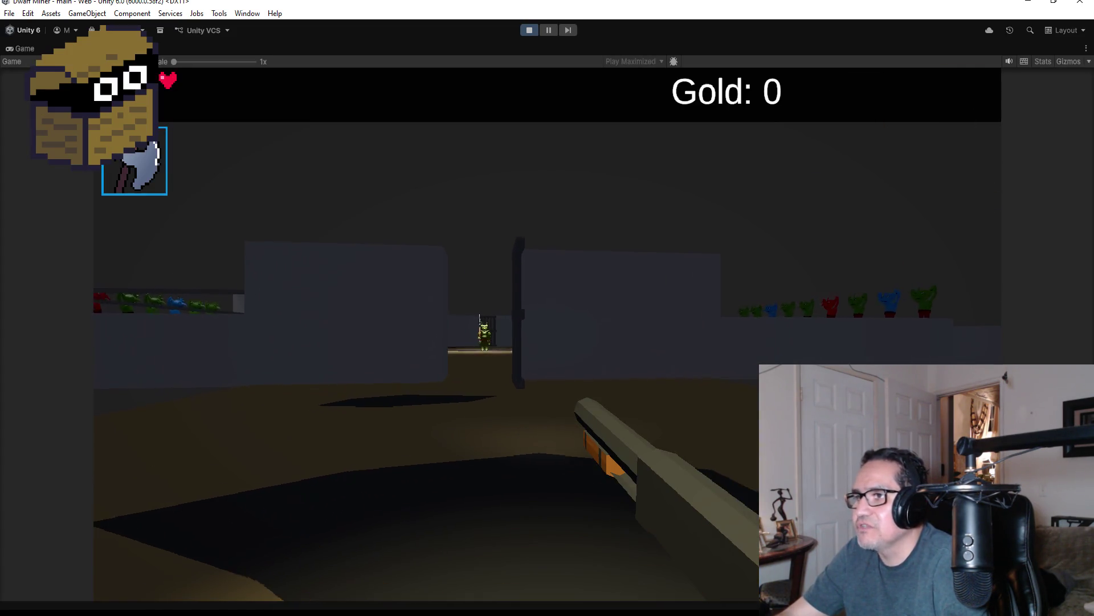
pyautogui.press('w')
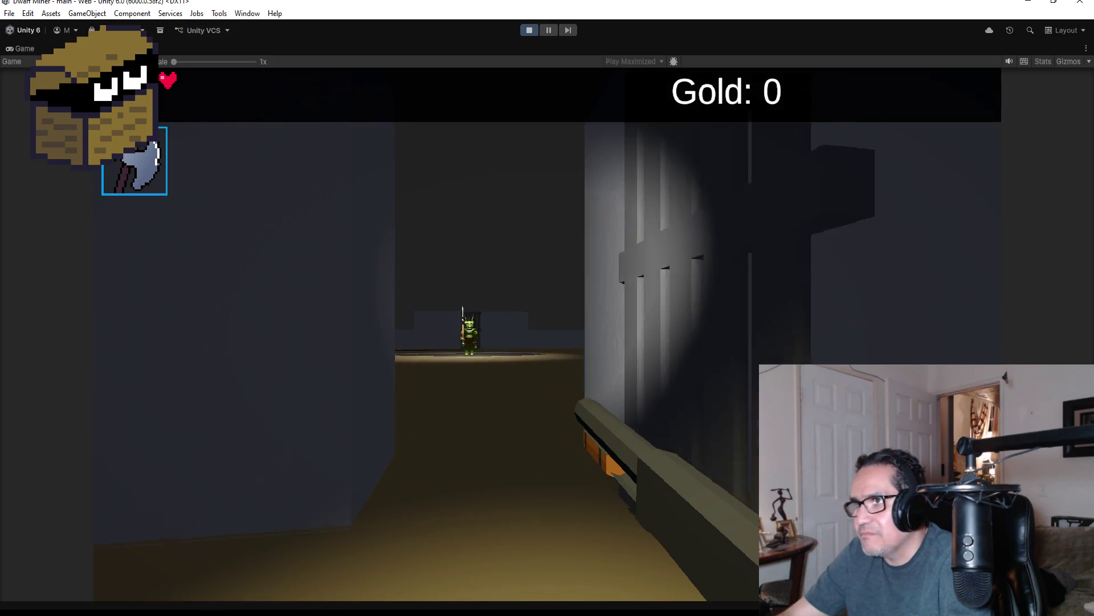
pyautogui.press('w')
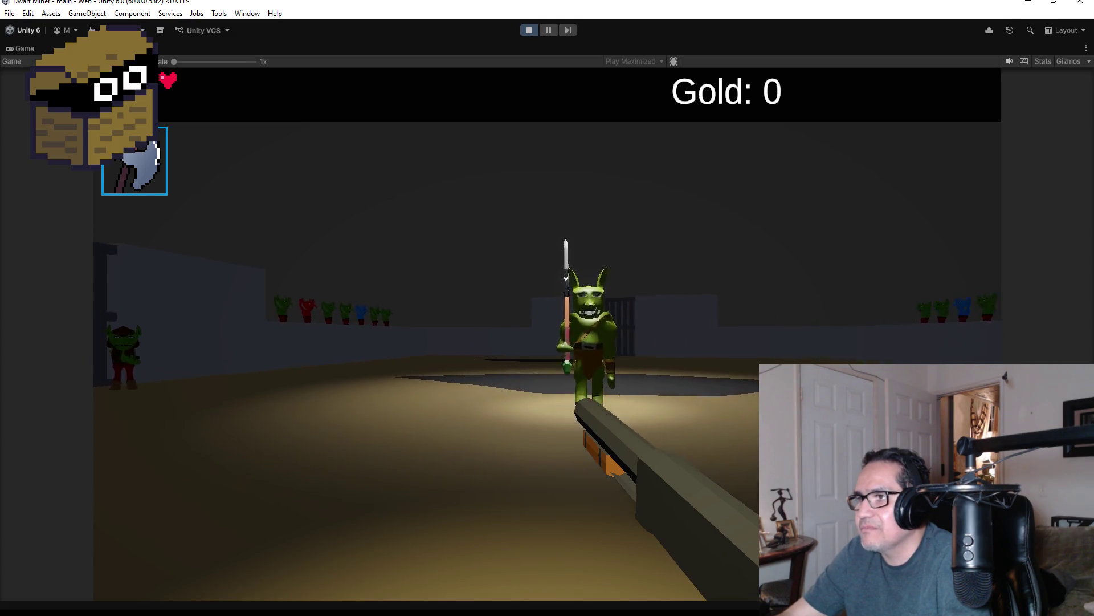
pyautogui.press('a')
pyautogui.press('d')
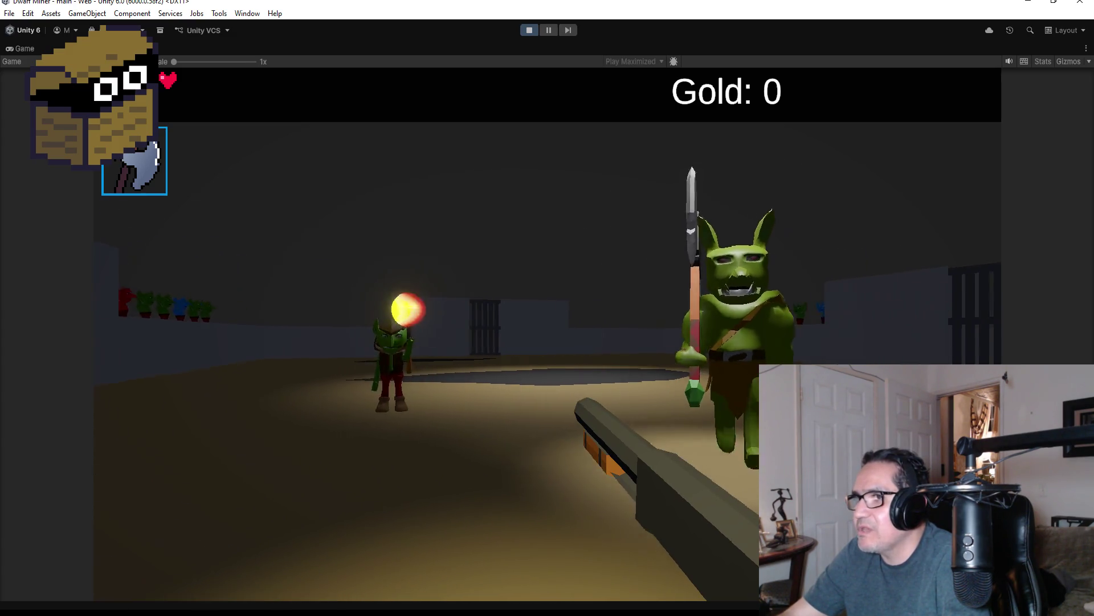
pyautogui.press('a')
pyautogui.press('a')
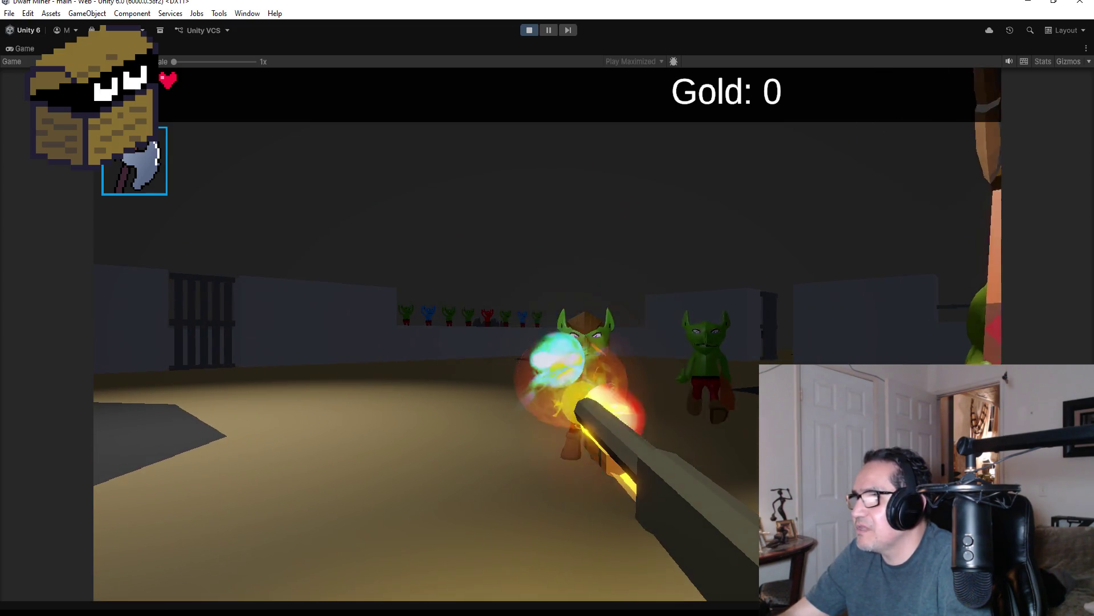
# Fight the centre goblin and the boss, firing glowing shots while turning
pyautogui.press('d')
pyautogui.press('a')
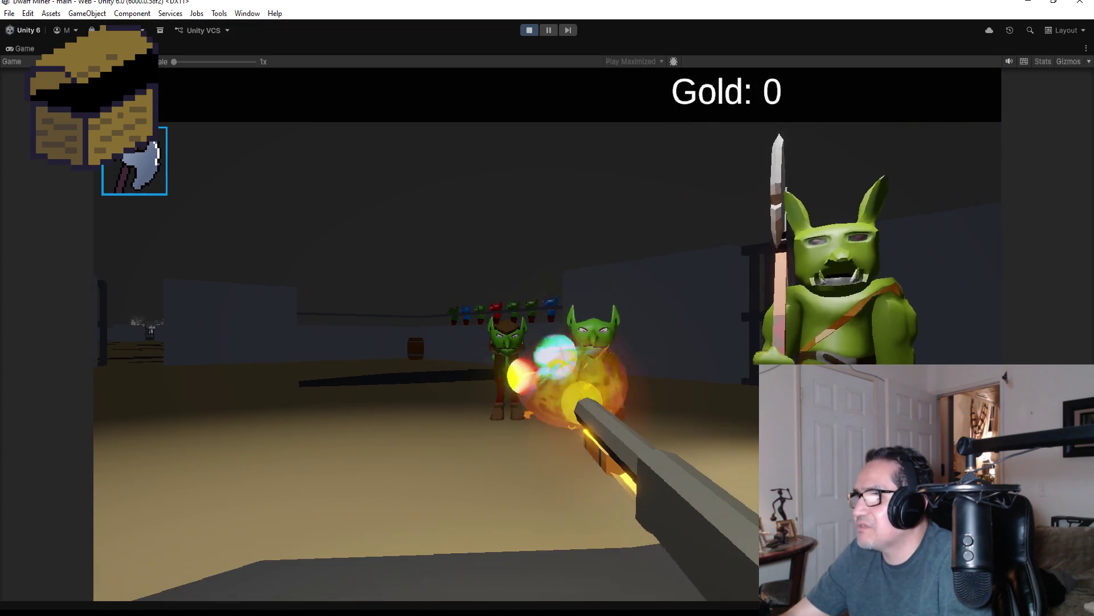
pyautogui.press('a')
pyautogui.press('a')
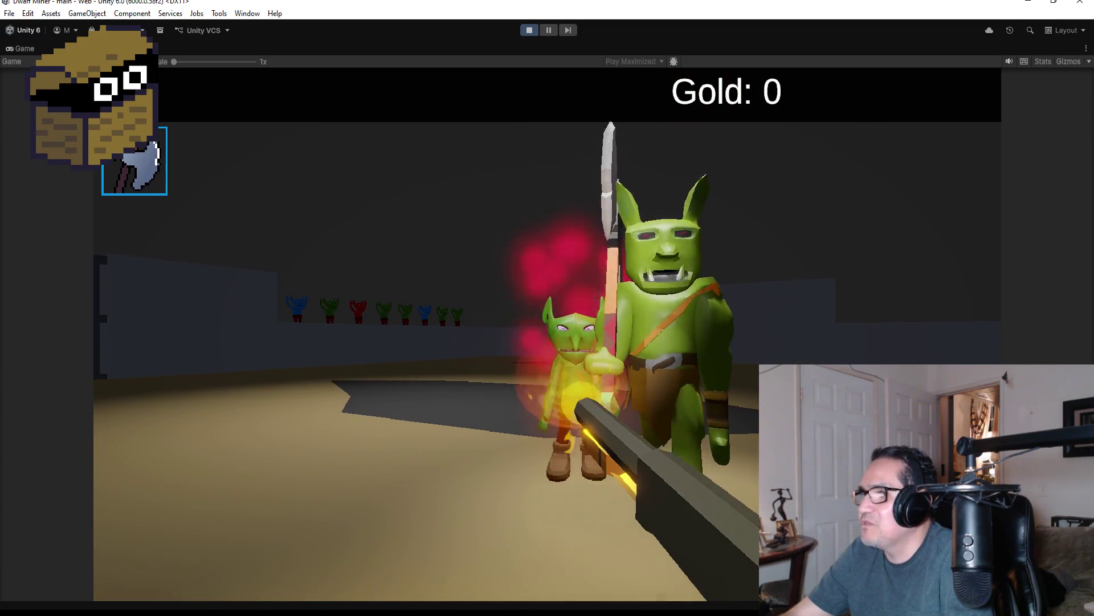
pyautogui.press('a')
pyautogui.press('a')
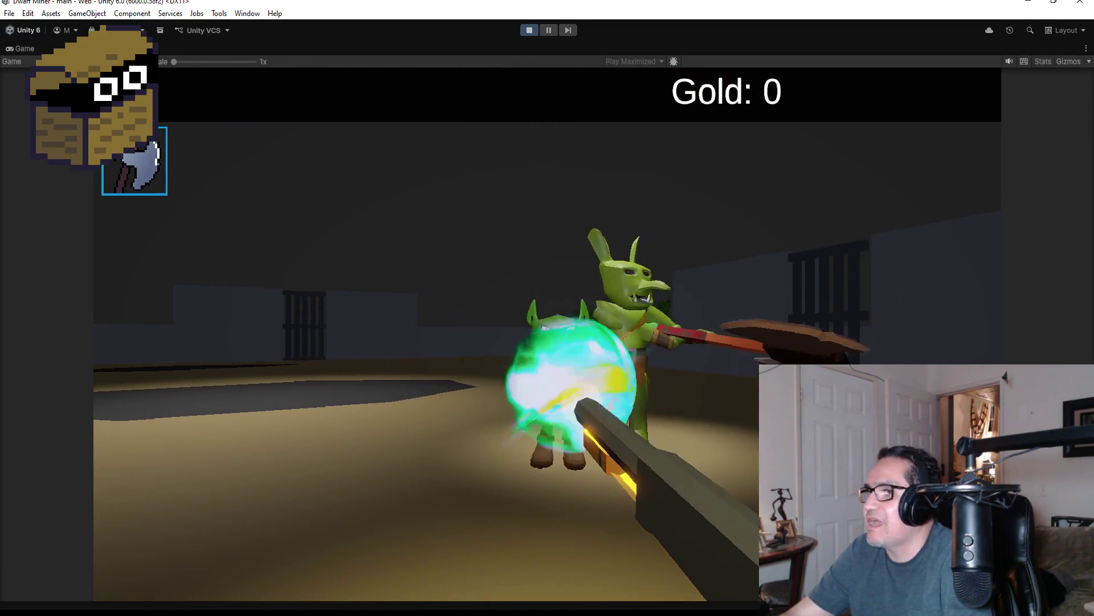
pyautogui.press('a')
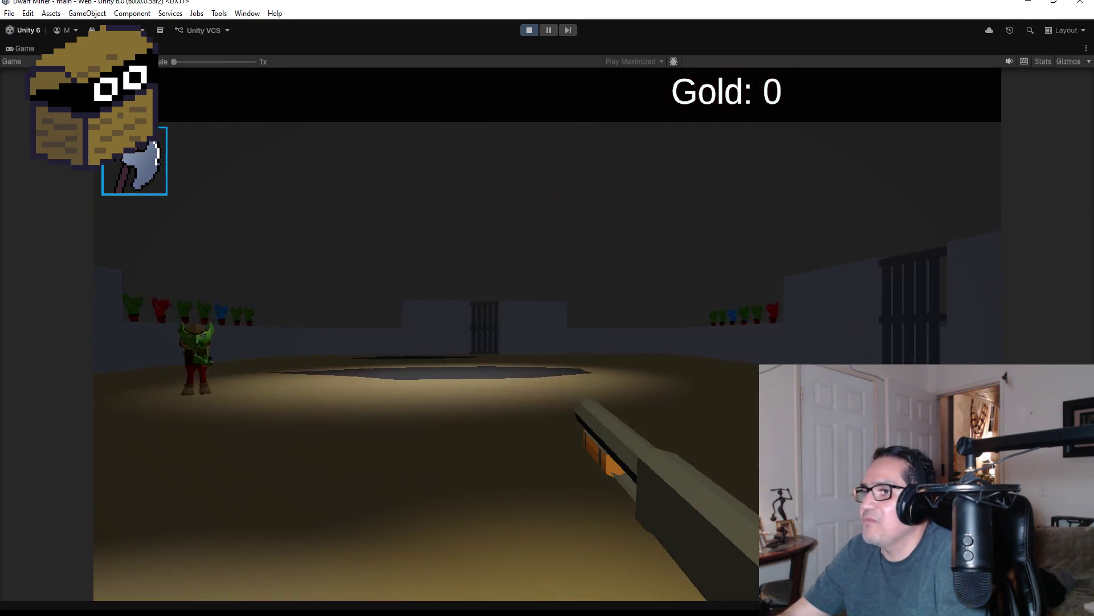
pyautogui.press('a')
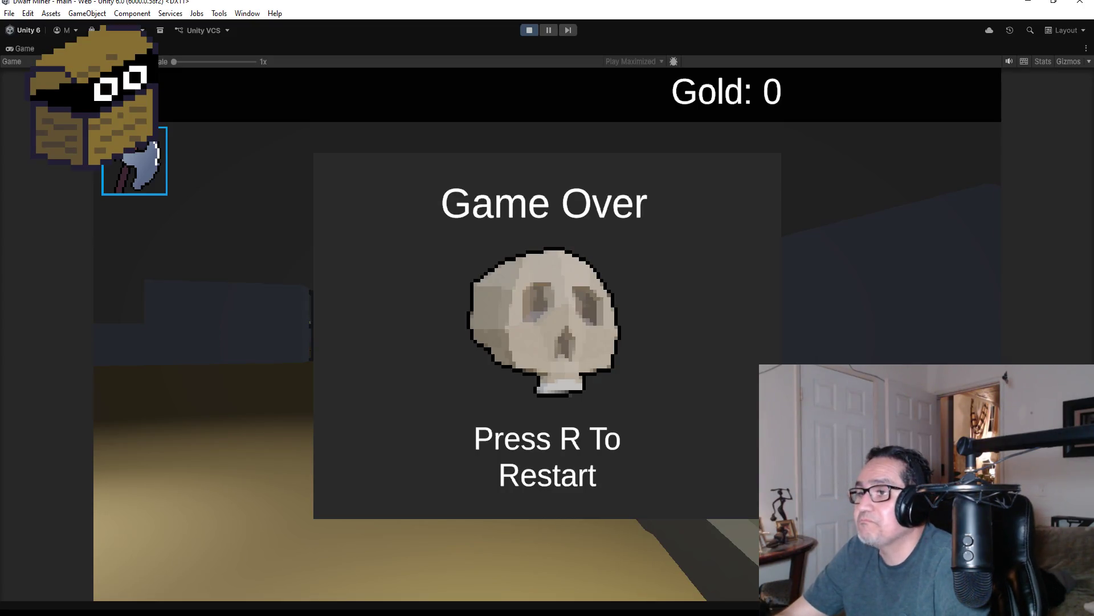
# Restart with R after Game Over, resume, then stop the playtest
pyautogui.press('r')
pyautogui.press('Escape')
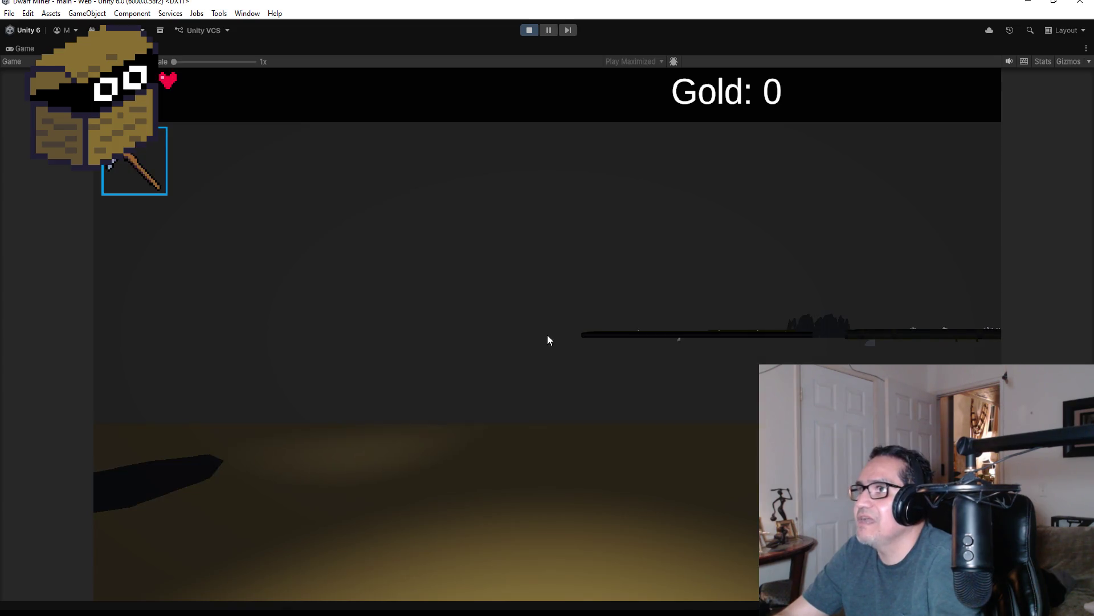
pyautogui.click(528, 30)
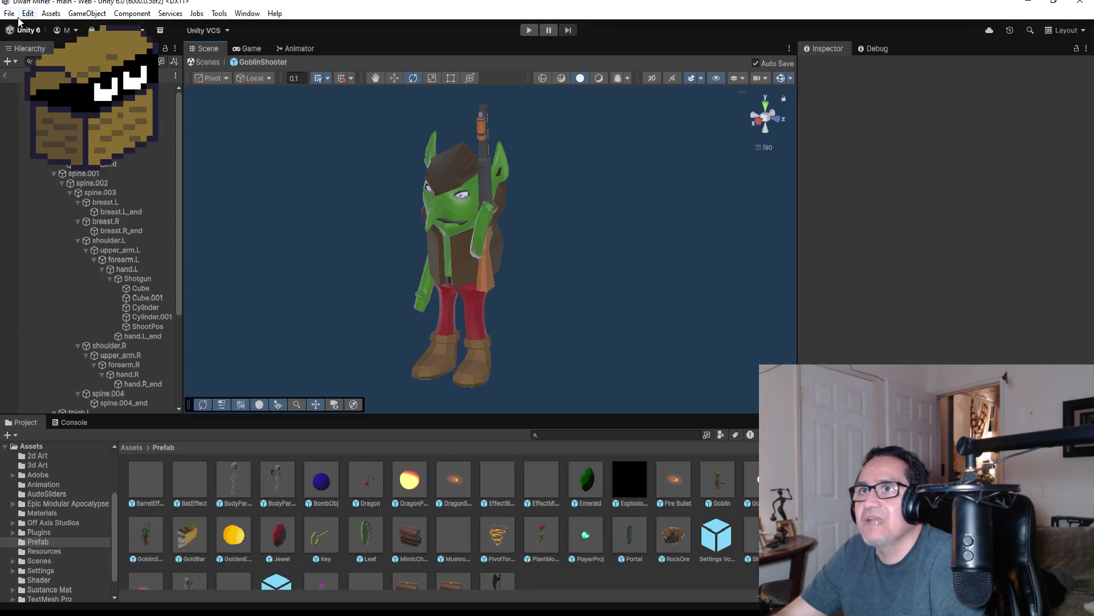
# Save the project through File > Save after closing a first, unused File menu
pyautogui.click(8, 14)
pyautogui.click(311, 144)
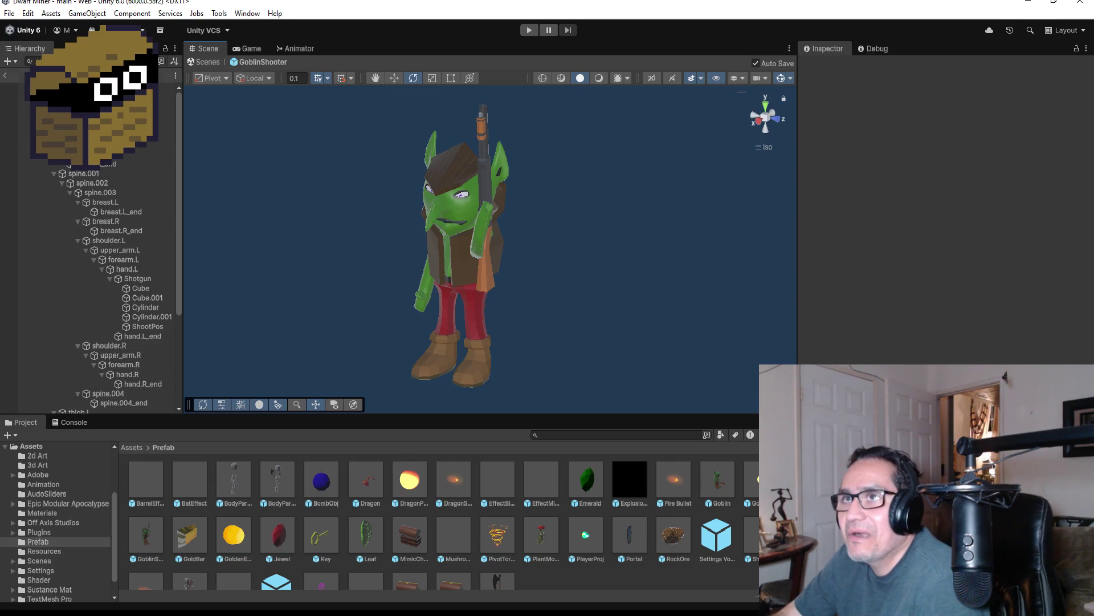
pyautogui.click(9, 13)
pyautogui.click(23, 70)
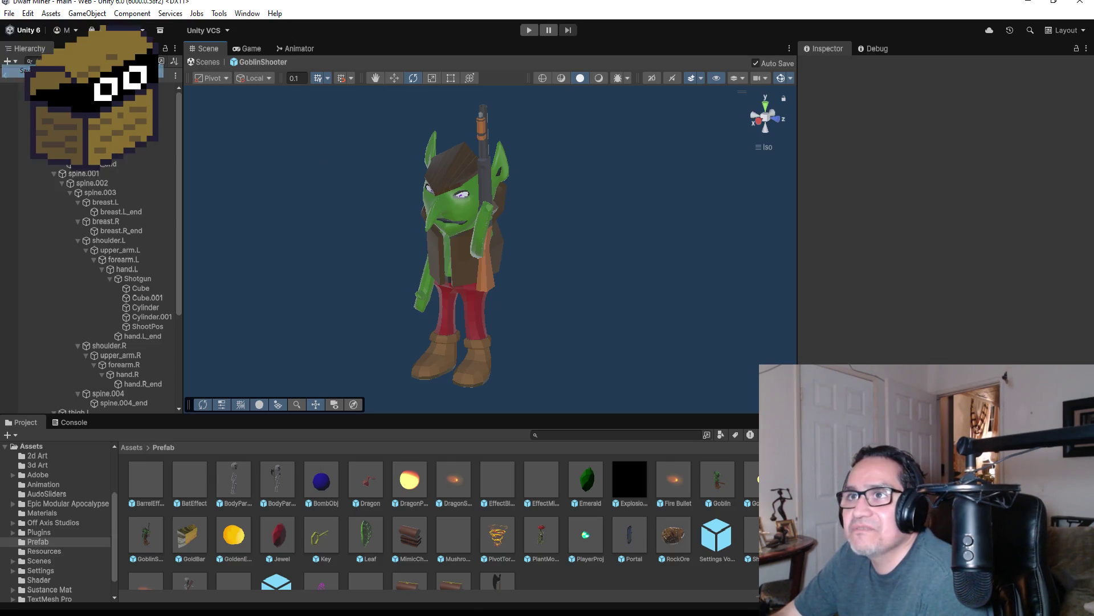